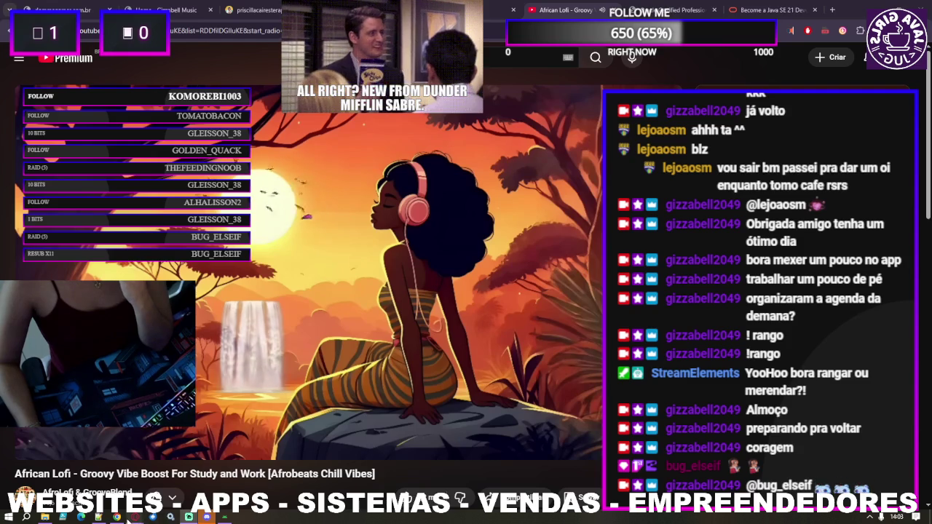
Step: Bring the Notion CNPJ alphanumeric checklist window in front of the YouTube video
mouse_move(135, 517)
click(191, 486)
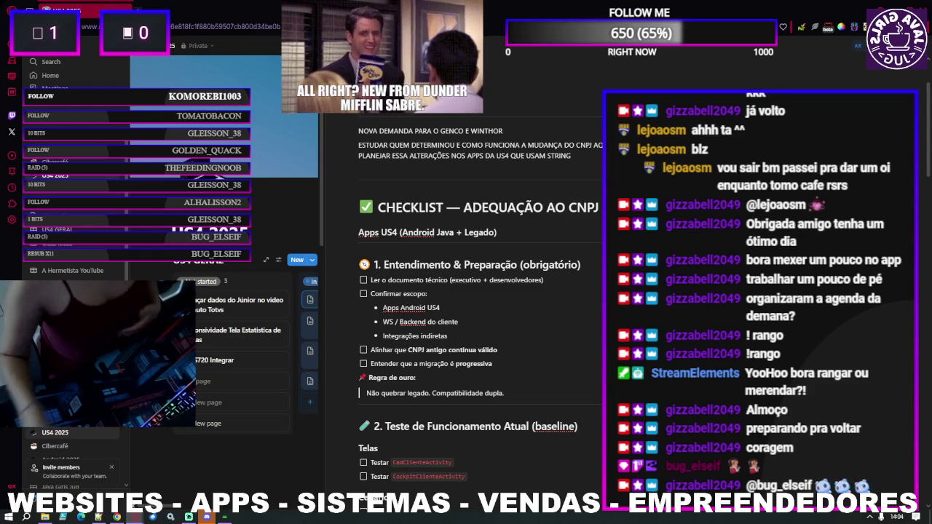
Step: Insert a blank block under the Entendimento & Preparação heading, then switch to the spreadsheet screenshot
scroll(481, 286, down, 3)
scroll(481, 286, down, 1)
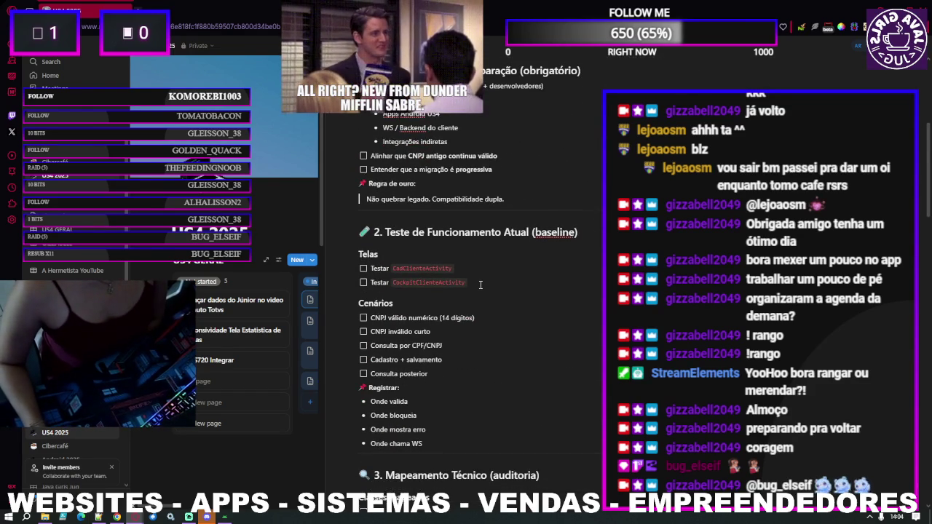
scroll(481, 284, down, 2)
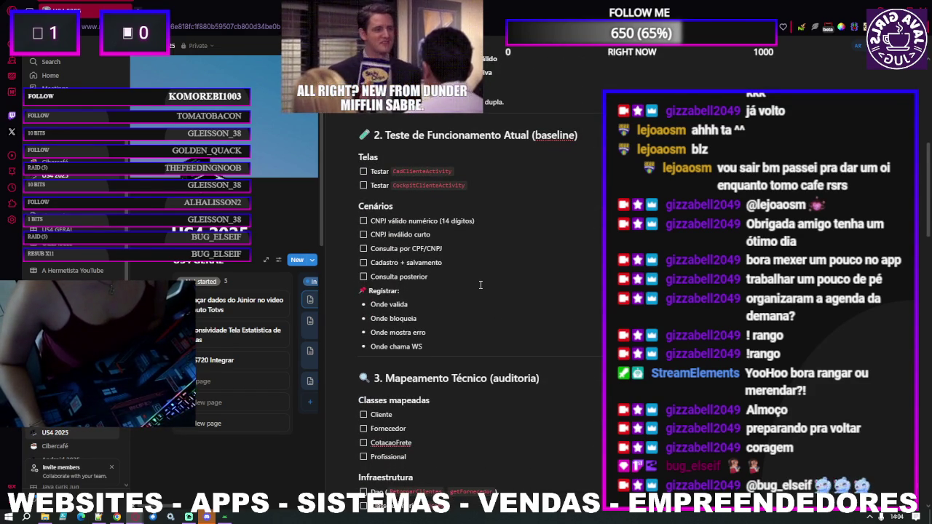
scroll(481, 285, up, 3)
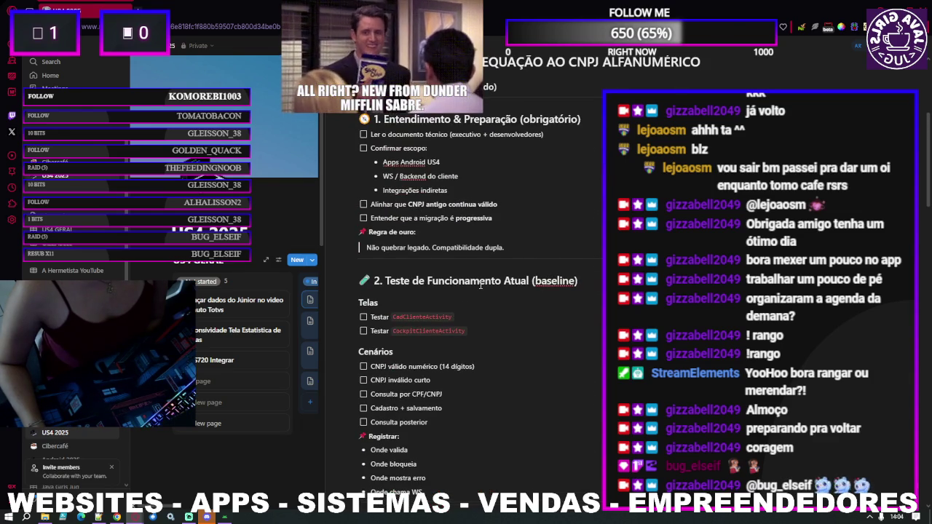
scroll(481, 285, up, 1)
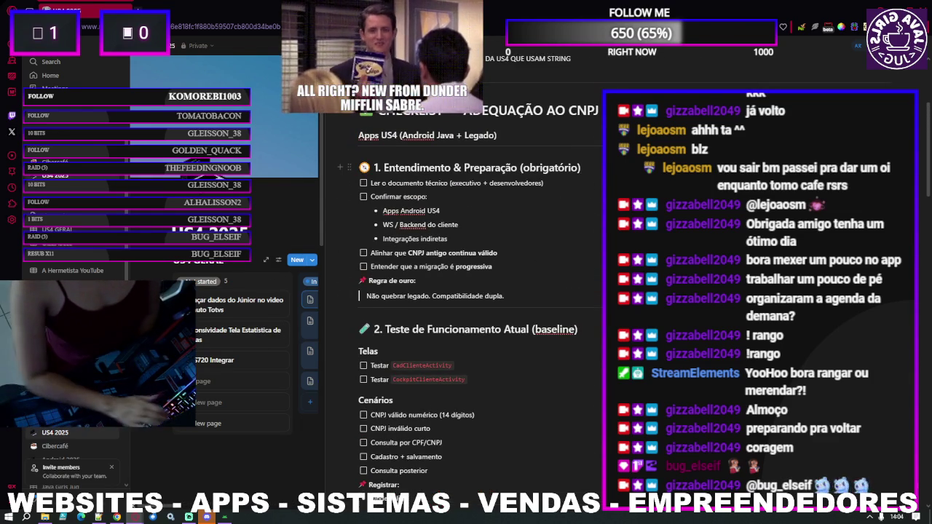
key(Return)
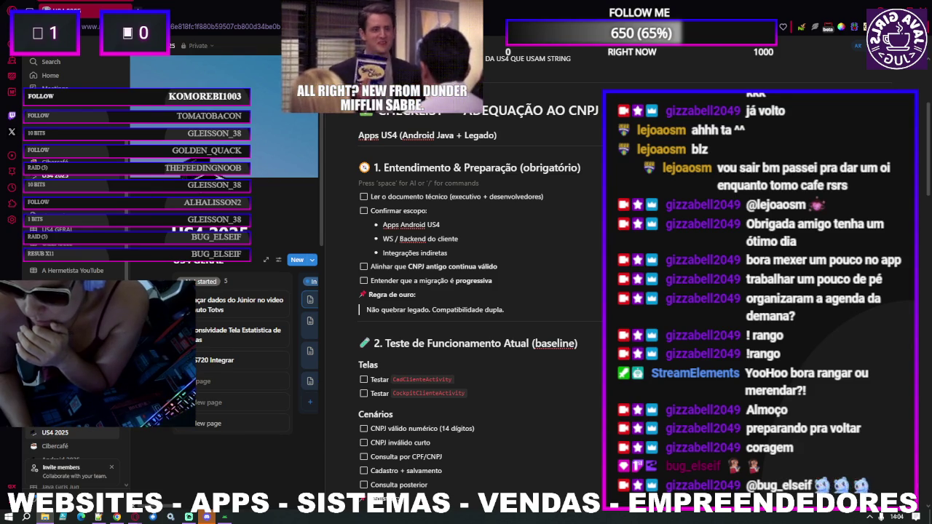
key(alt+Tab)
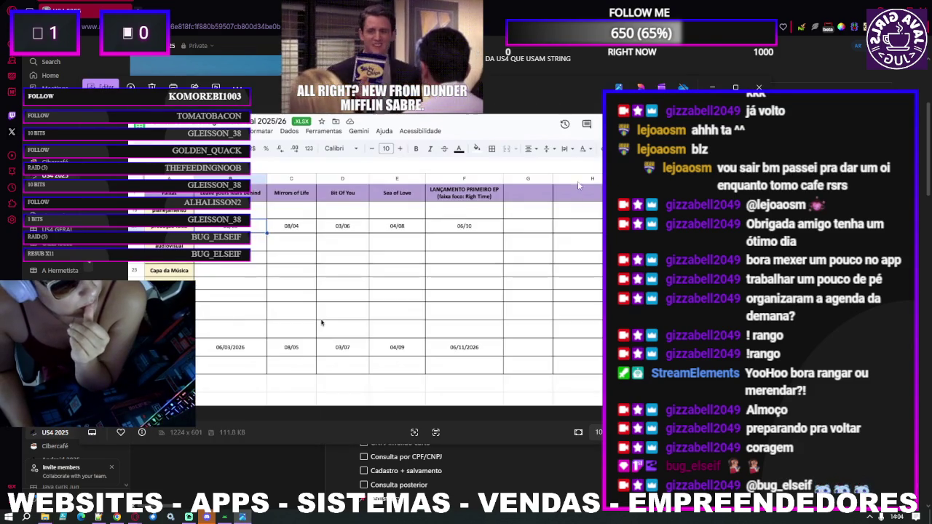
Step: Close the spreadsheet screenshot in Photos to return to the Notion checklist
click(759, 87)
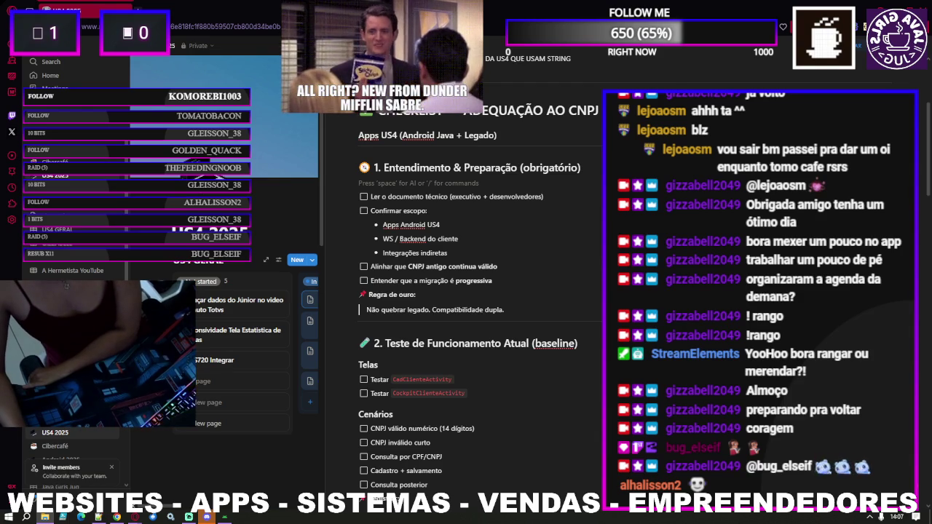
Step: Glance at the Android Studio CNPJ formatting code, then close the Java 21 certification tab
key(alt+Tab)
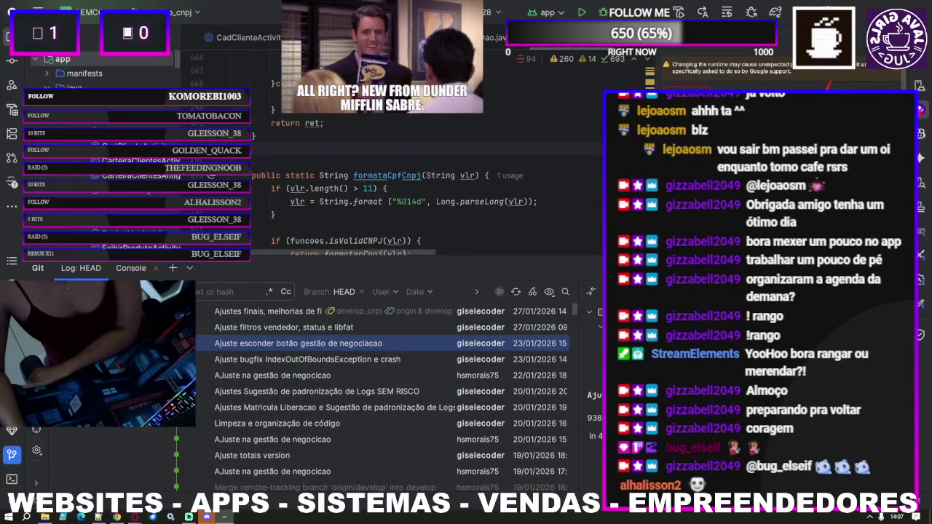
key(alt+Tab)
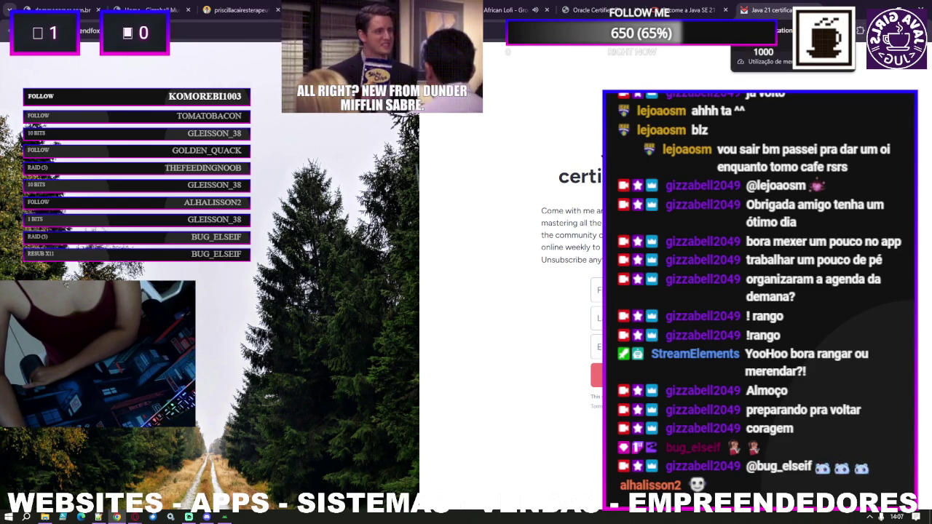
key(ctrl+w)
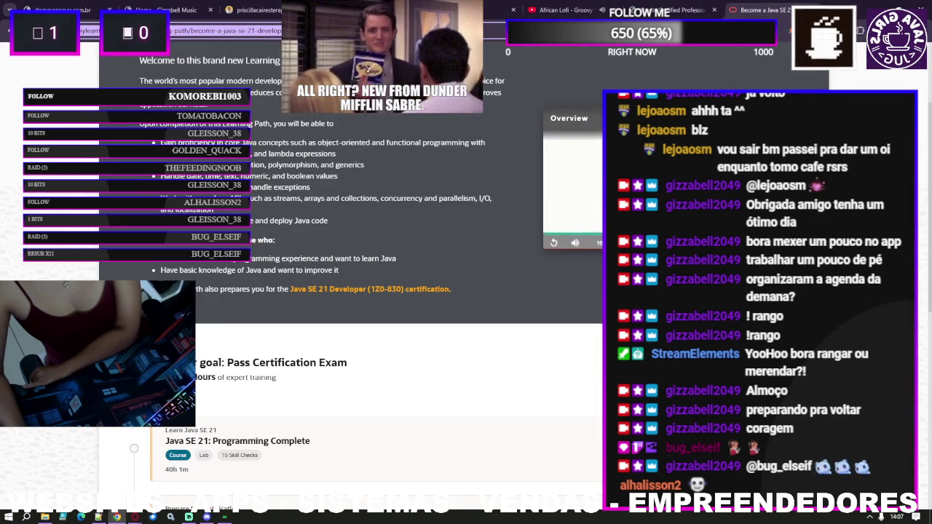
Step: Switch from the Java SE 21 learning-path page to the Notion CNPJ checklist
key(alt+Tab)
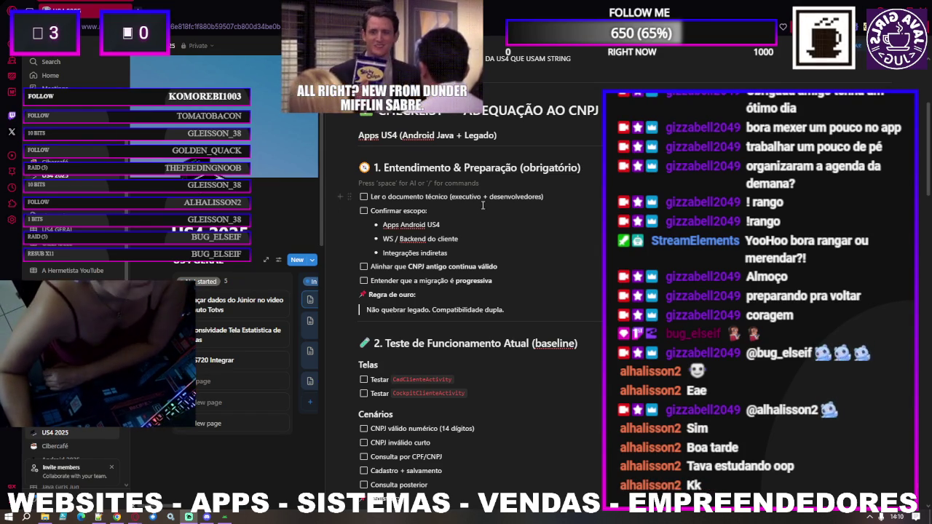
scroll(548, 250, down, 1)
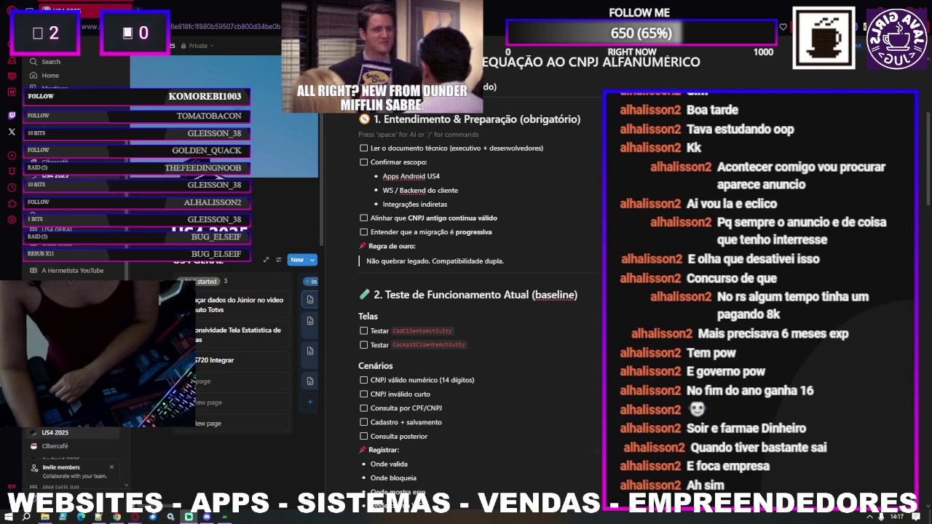
key(alt+Tab)
key(alt+Tab)
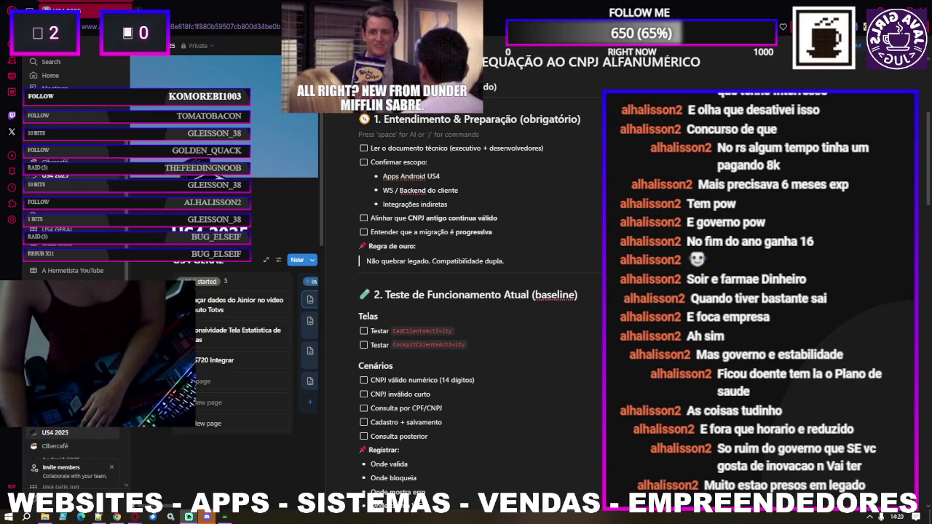
scroll(564, 429, up, 2)
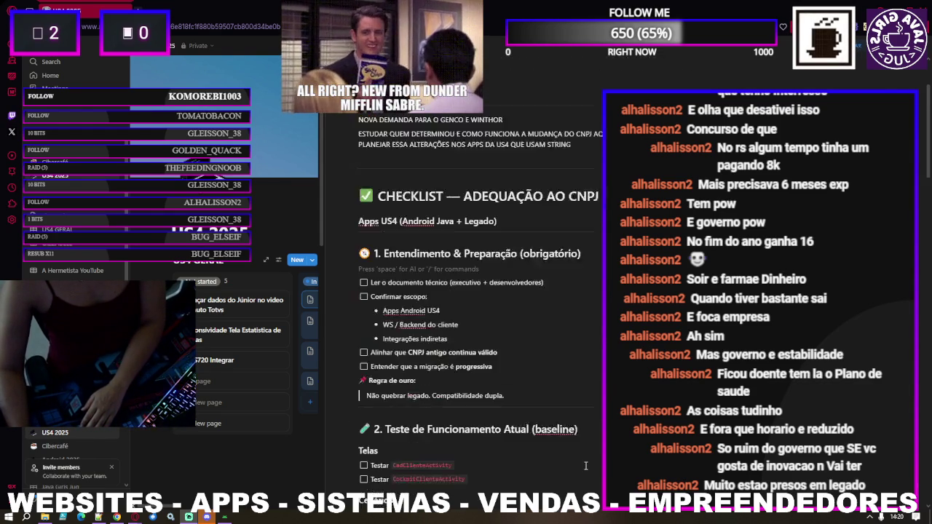
scroll(482, 348, down, 1)
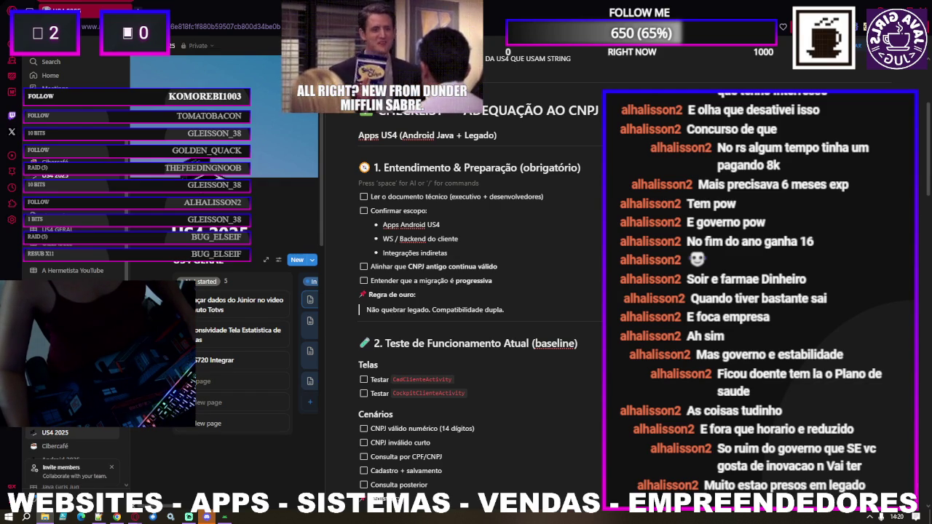
Step: Drop both Documento_Tecnico_CNPJ_Alfanumerico_US4 PDFs under heading 1 and add a new line below them
mouse_move(502, 230)
mouse_down()
mouse_move(406, 191)
mouse_move(446, 173)
mouse_move(468, 182)
mouse_up()
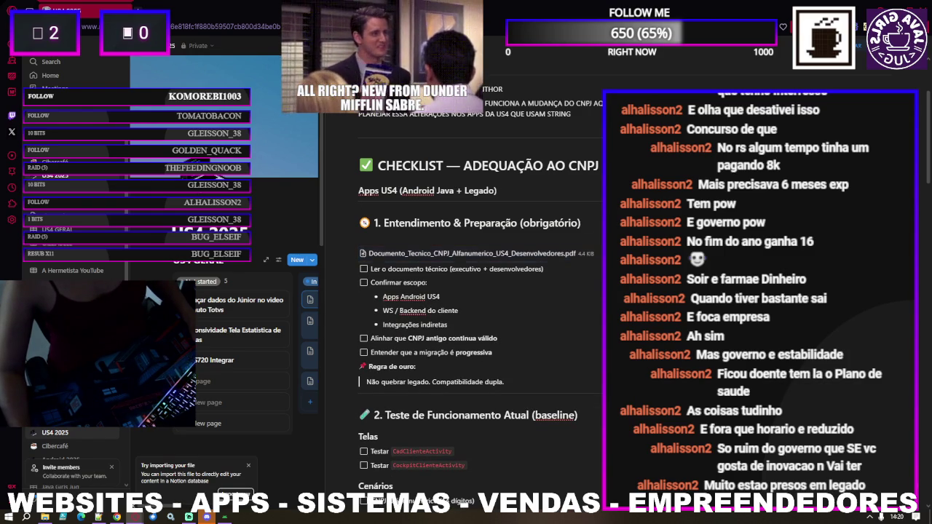
drag(597, 226, 523, 255)
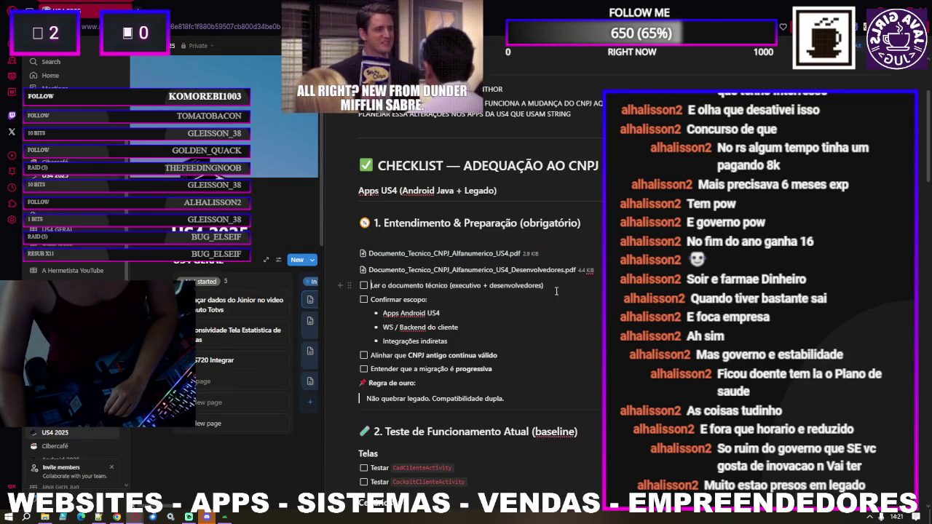
key(Return)
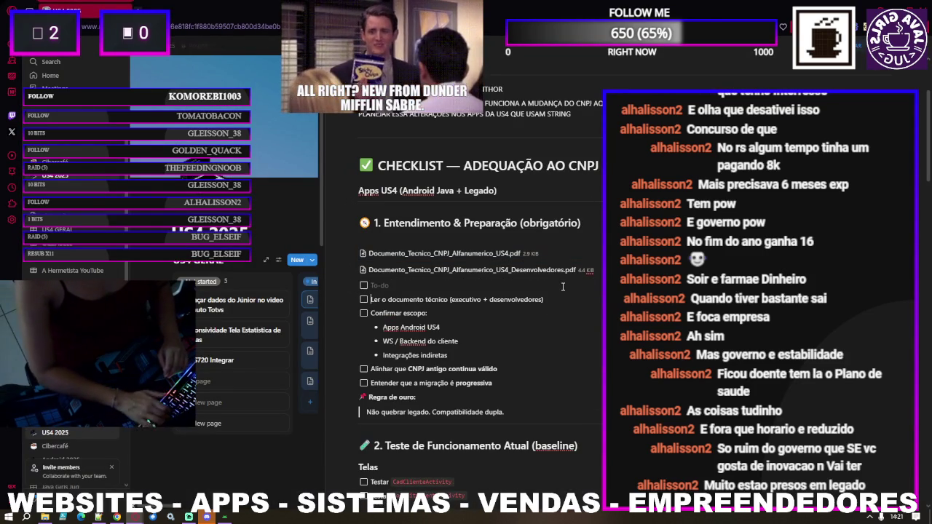
Step: Turn the new to-do into a plain empty line, then open the Desenvolvedores.pdf attachment
key(BackSpace)
key(Up)
key(Up)
key(Up)
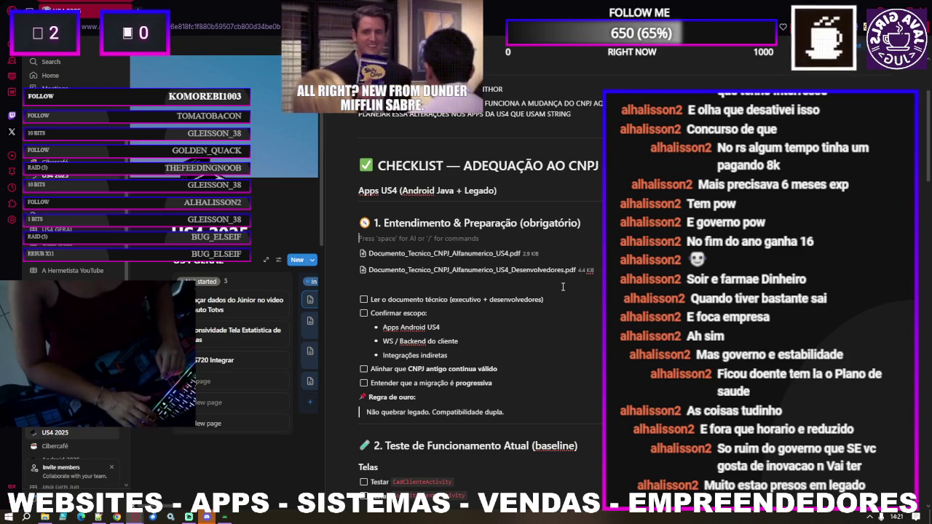
click(590, 325)
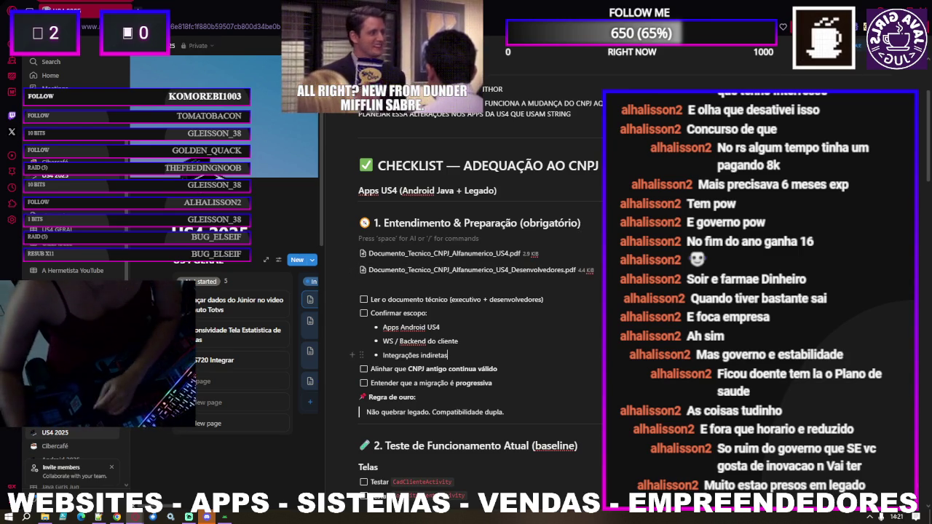
click(530, 270)
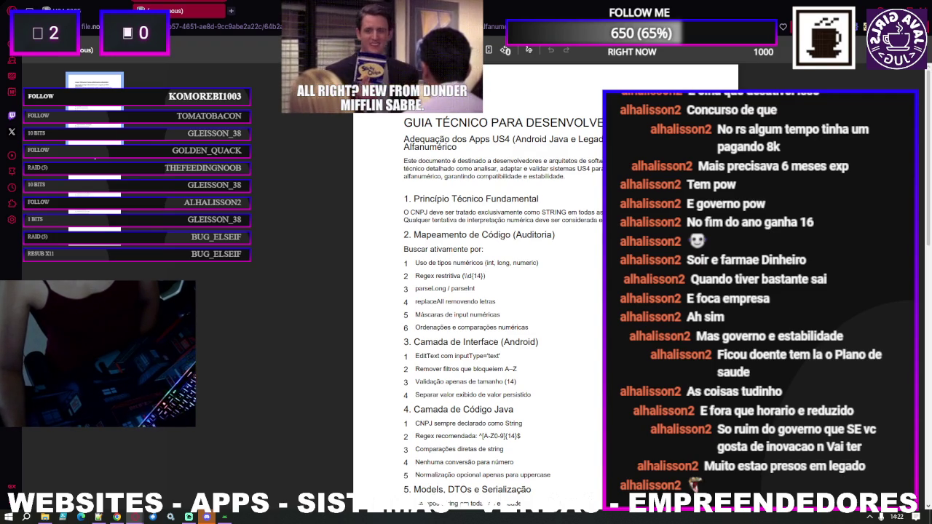
Step: Skim the developer guide PDF, return to the US4 2025 page, and open the first technical PDF
scroll(598, 318, down, 1)
scroll(597, 318, down, 2)
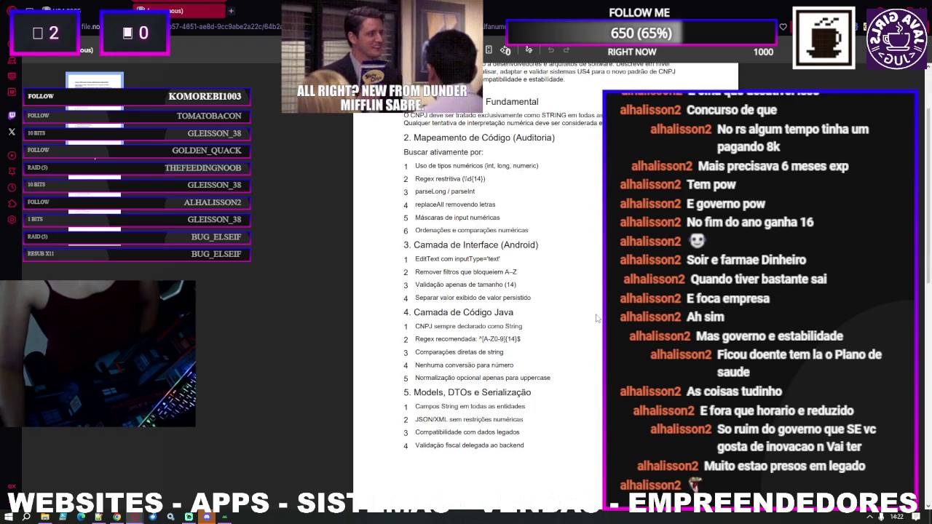
scroll(598, 318, up, 3)
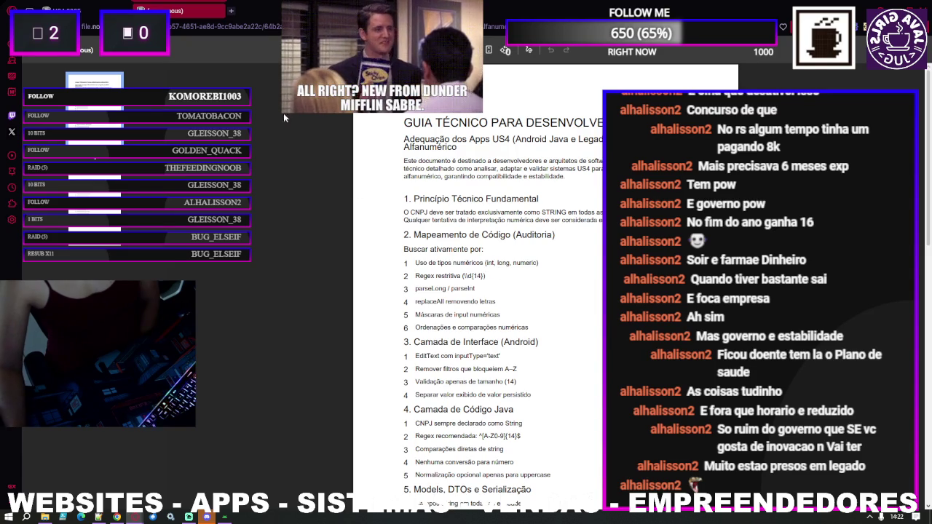
click(90, 13)
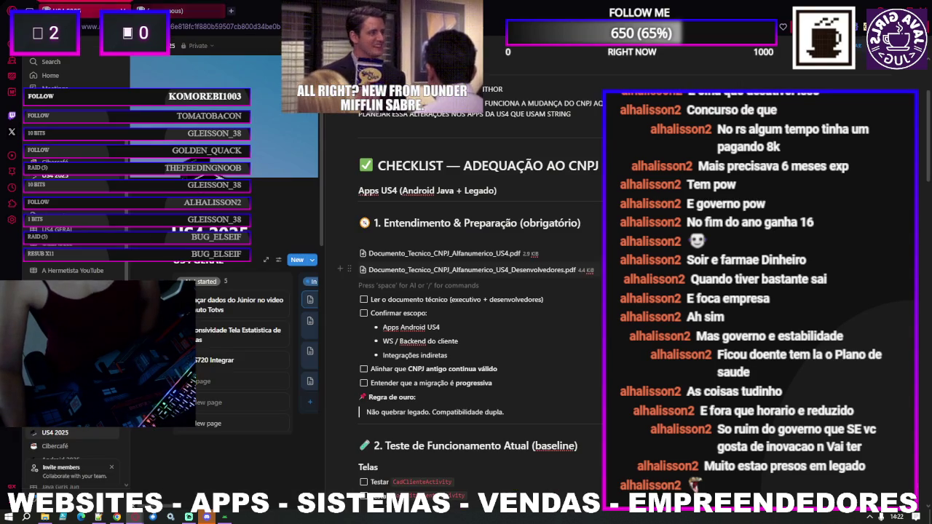
click(436, 254)
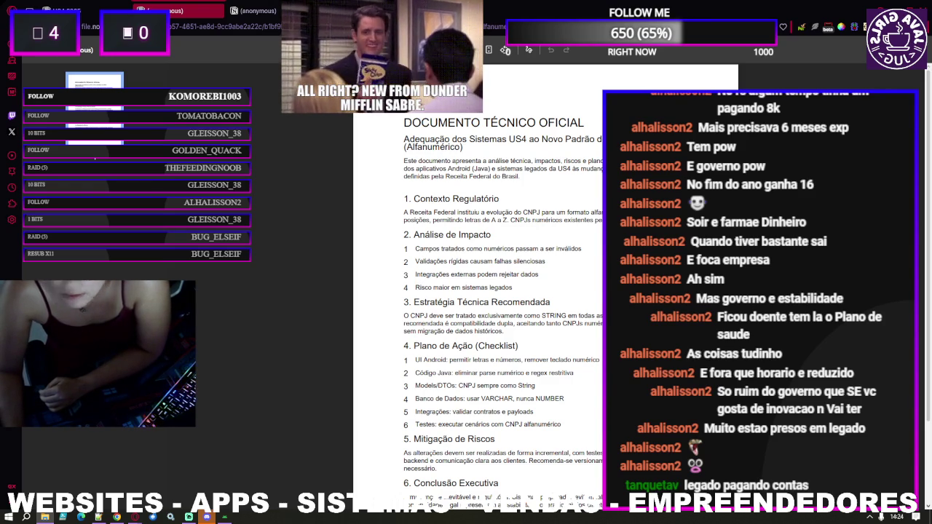
Step: Switch to the Downloads\ARQUIVOS\GZACTY folder and select 'faça artes com esta foto.jpg'
key(alt+Tab)
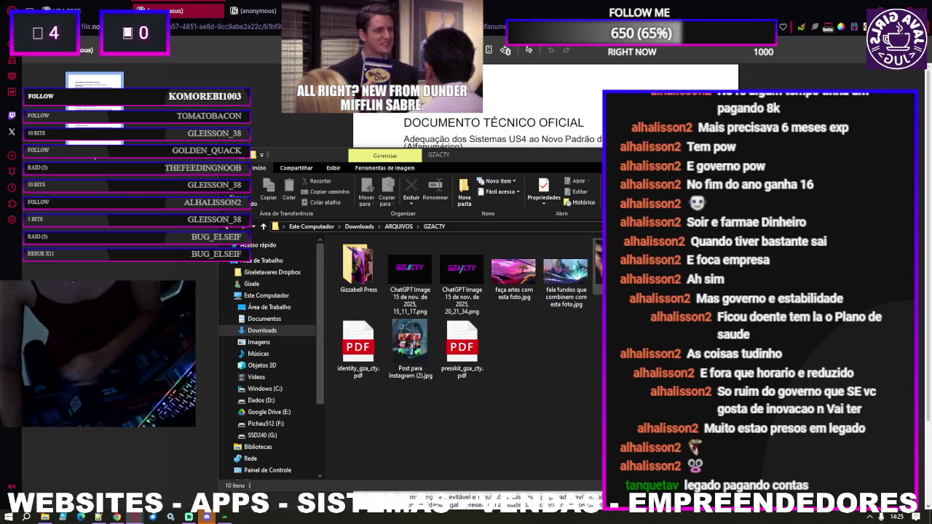
click(512, 288)
Step: Add the second photo JPG to the selection and switch to the Android Studio project
ctrl+click(575, 288)
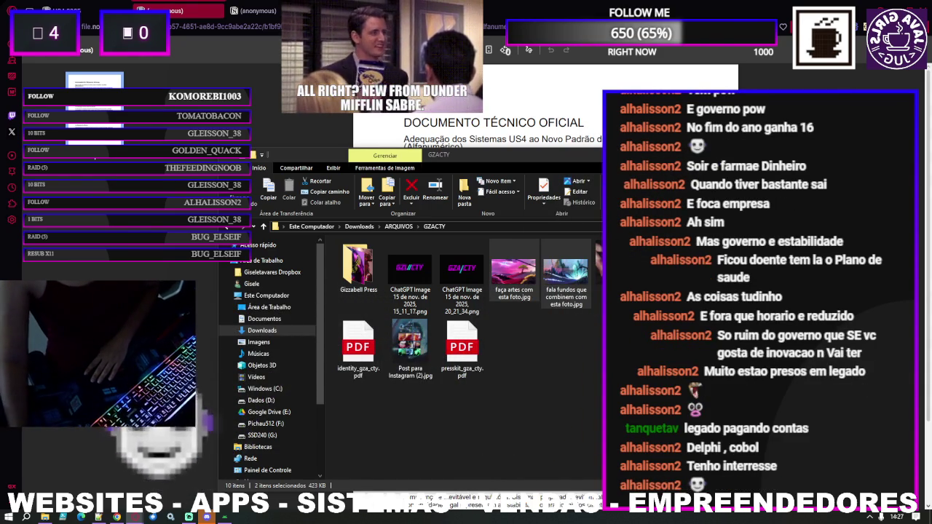
key(alt+Tab)
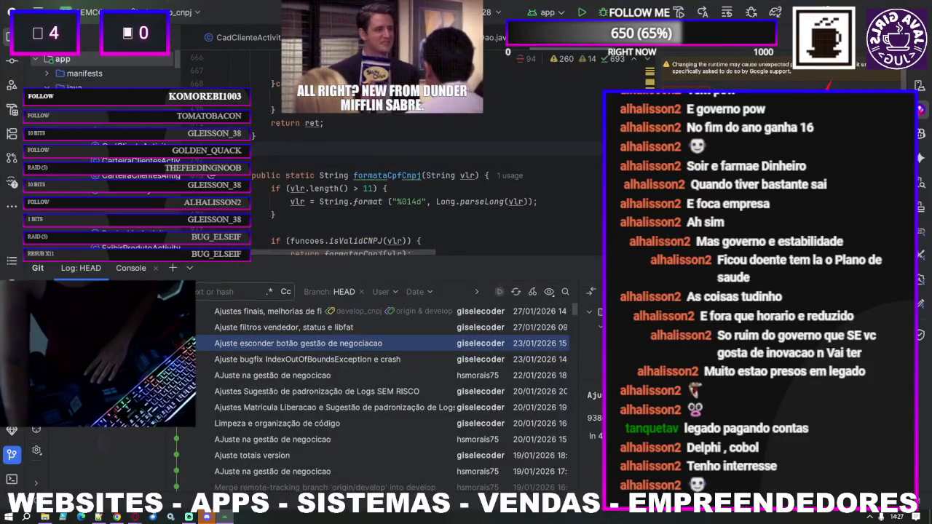
Step: Bring up Android Studio to inspect how formataCpfCnpj zero-pads CNPJ values to 14 digits
key(alt+Tab)
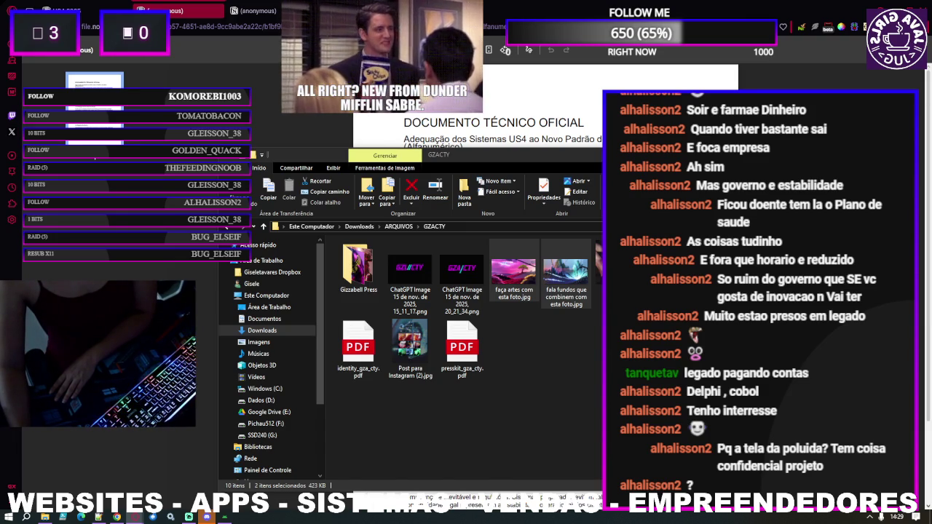
Step: Alt+Tab away from the GZACTY folder window toward the DOCUMENTO TÉCNICO OFICIAL page
key(alt+Tab)
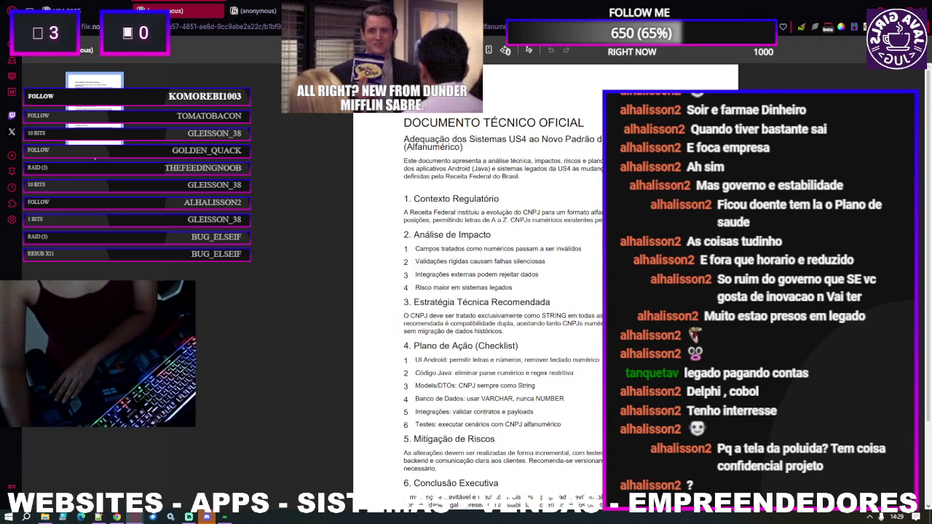
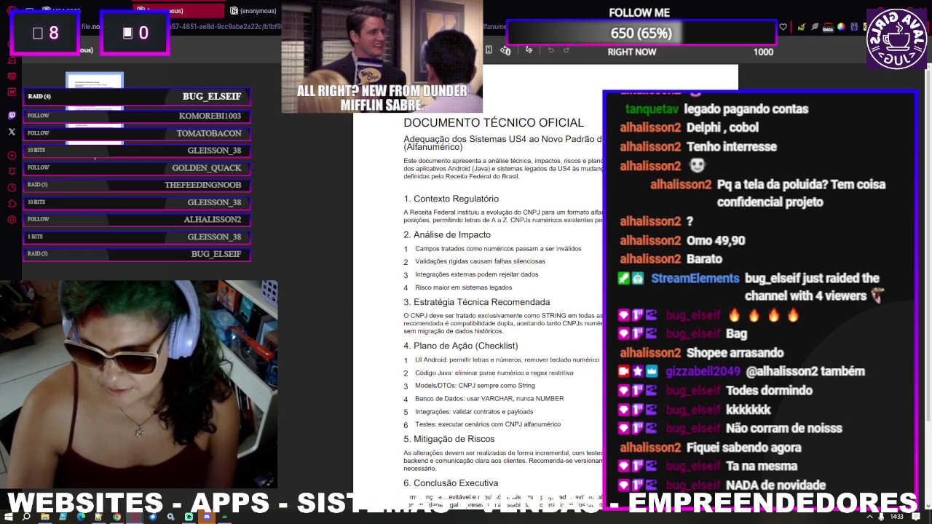
Step: Switch to the browser window showing the Twitch dashboard Conquistas page
key(alt+Tab)
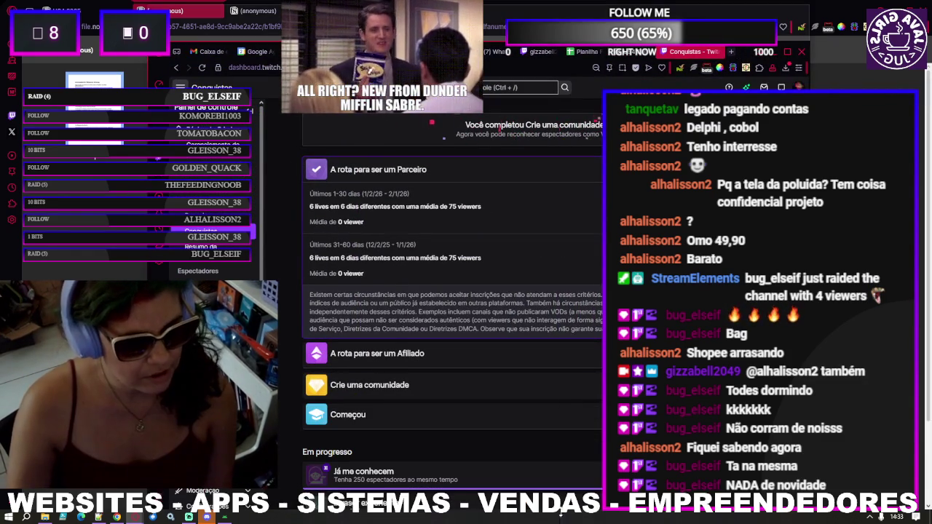
Step: Move the achievements window up and left, widen it slightly, and scroll down the list
drag(746, 57, 692, 16)
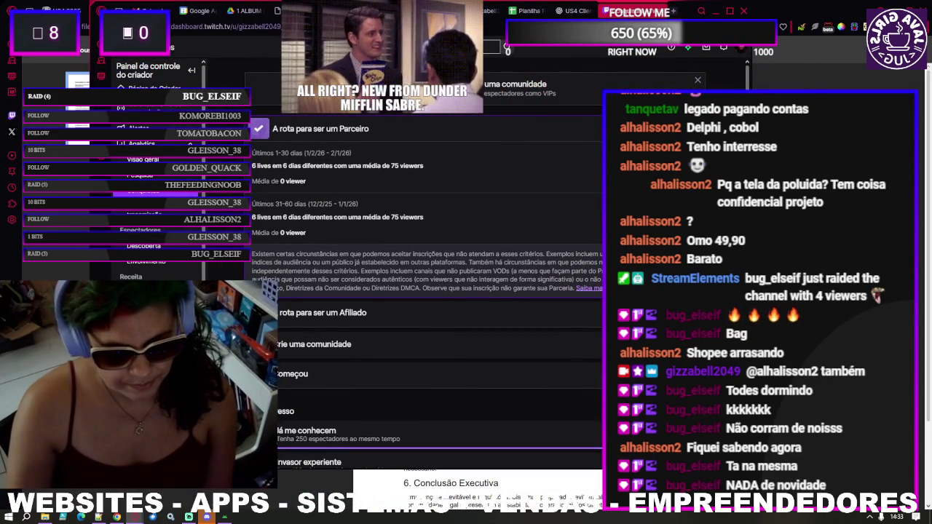
drag(751, 72, 772, 73)
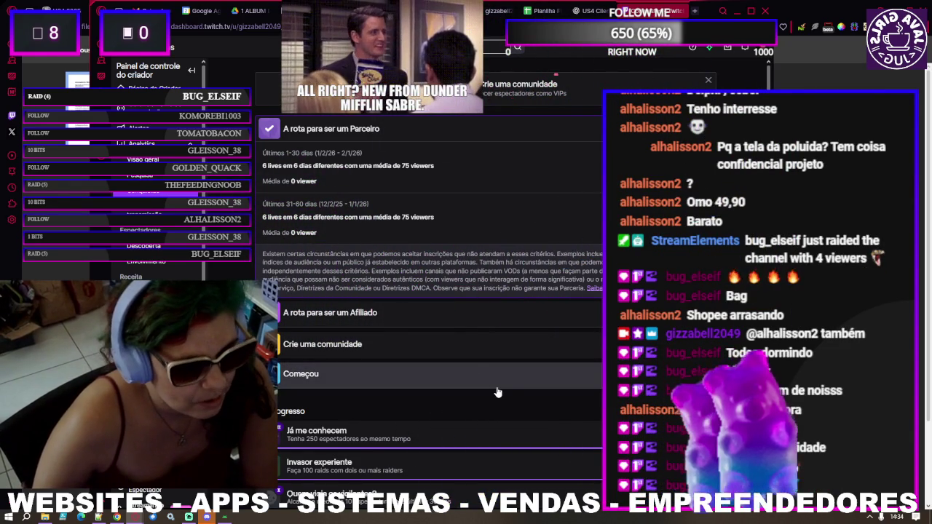
scroll(467, 364, down, 2)
Step: Scroll the Conquistas page down to the in-progress 'Sou meio importante' goals
scroll(467, 364, down, 2)
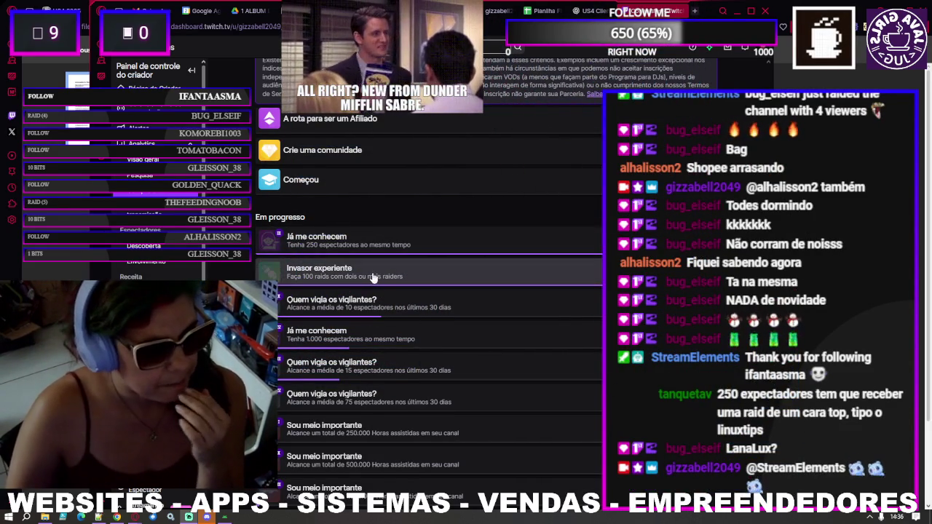
Step: Return to 'A rota para ser um Parceiro' and highlight the '6 lives em 6 dias' requirement
scroll(372, 275, up, 2)
scroll(371, 277, up, 2)
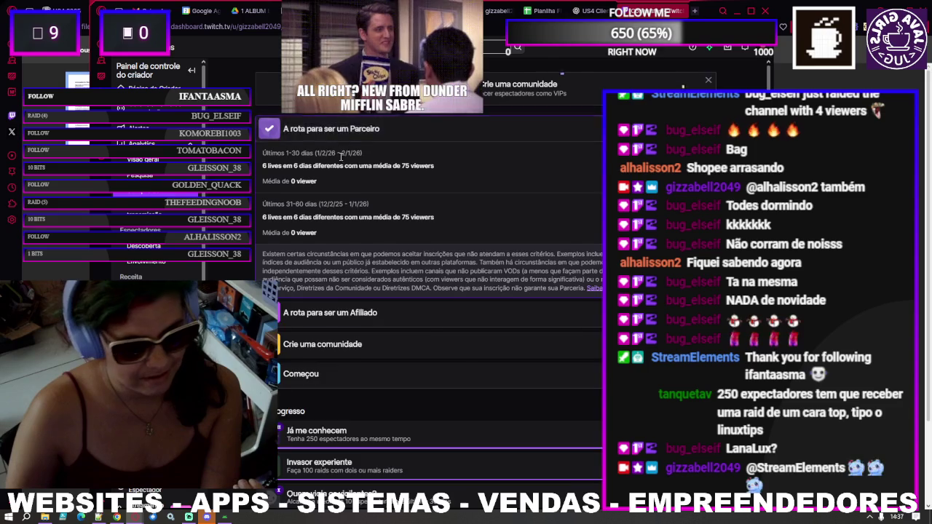
click(336, 134)
scroll(394, 270, down, 3)
scroll(416, 312, up, 3)
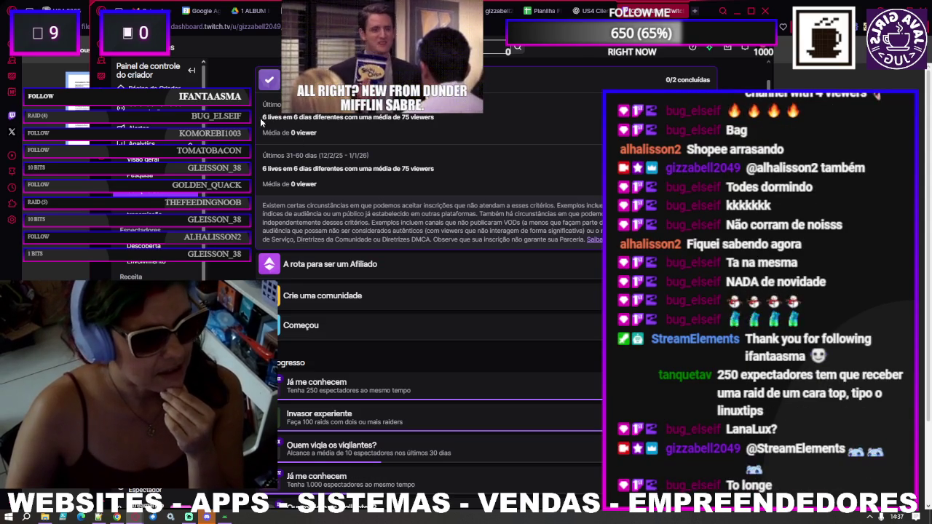
drag(262, 116, 439, 117)
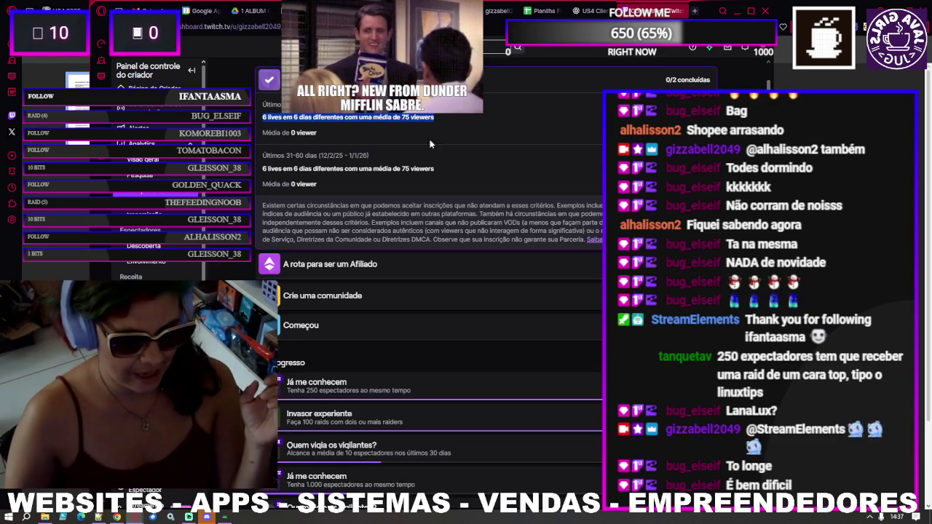
drag(263, 169, 446, 169)
scroll(291, 212, up, 1)
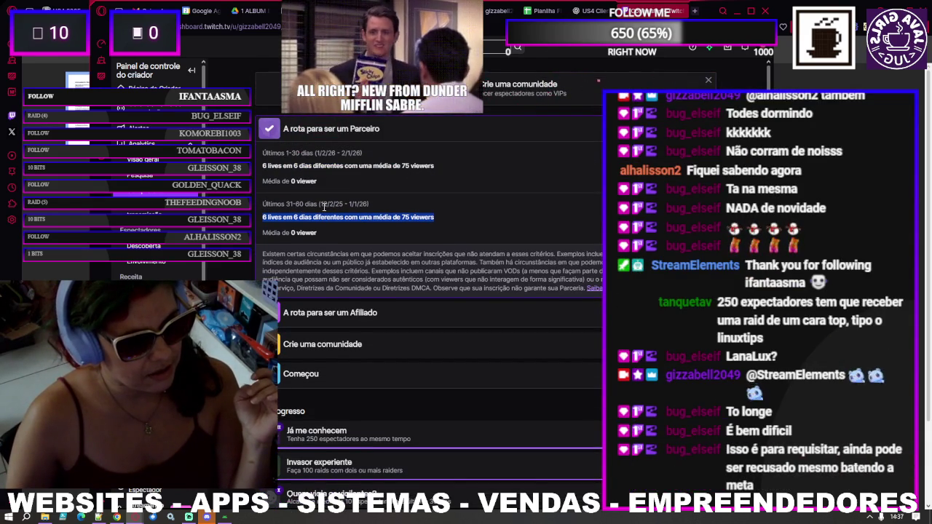
drag(318, 204, 369, 204)
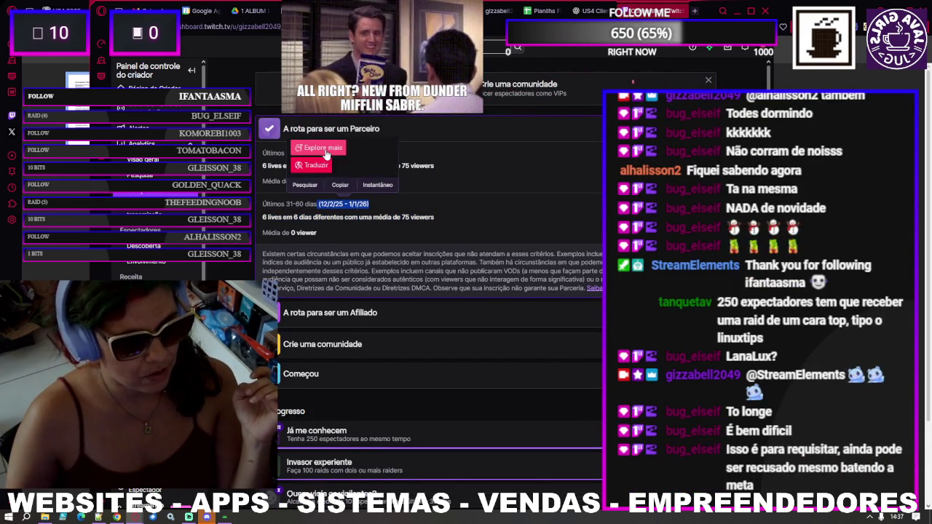
click(260, 167)
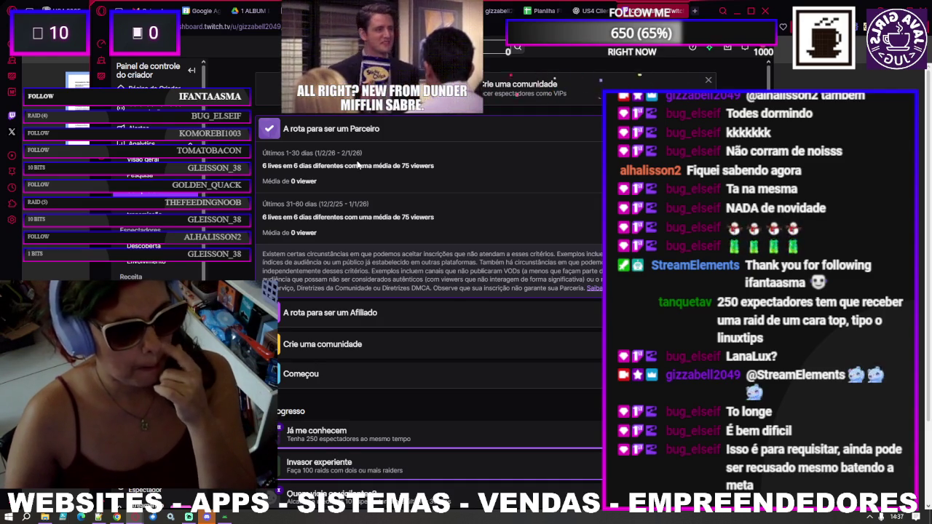
drag(380, 154, 420, 233)
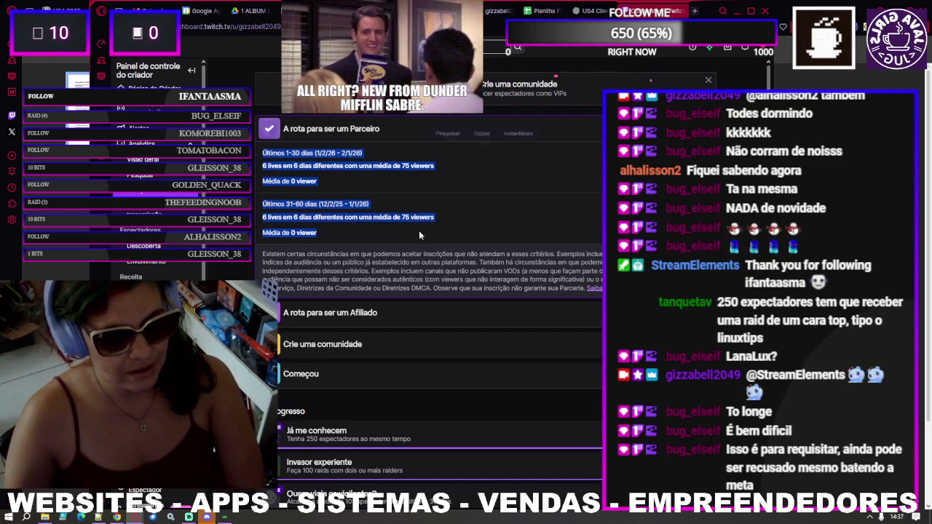
click(419, 231)
scroll(420, 231, down, 1)
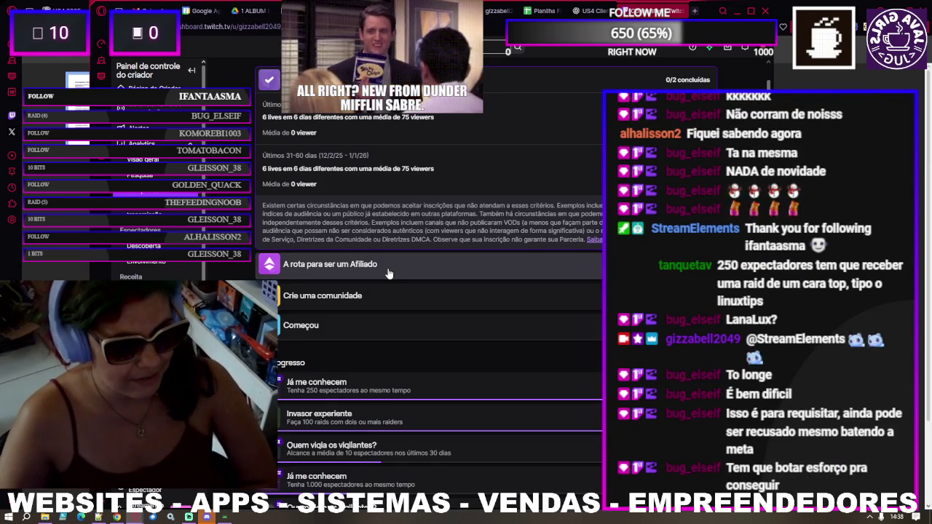
scroll(575, 156, up, 1)
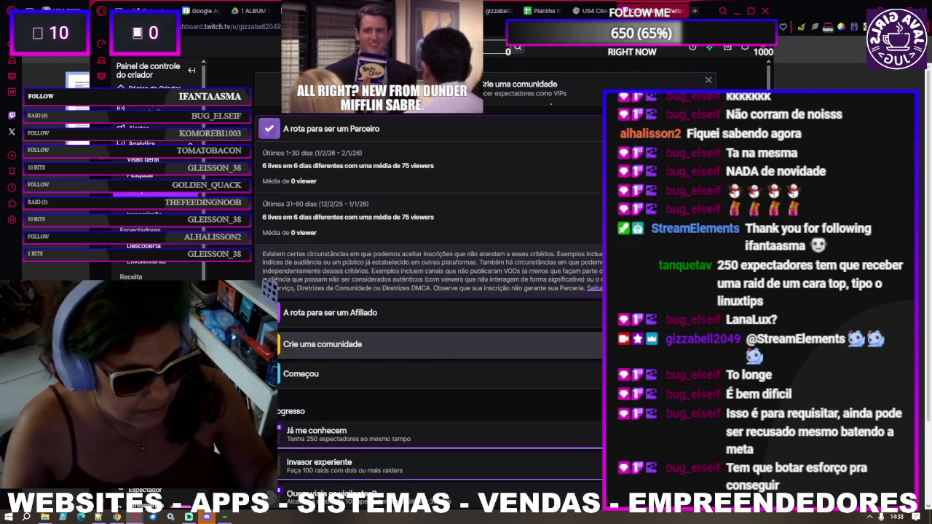
Step: Scroll down to the 'Eu vou' achievement and expand its TwitchCon ticket details
scroll(528, 390, down, 3)
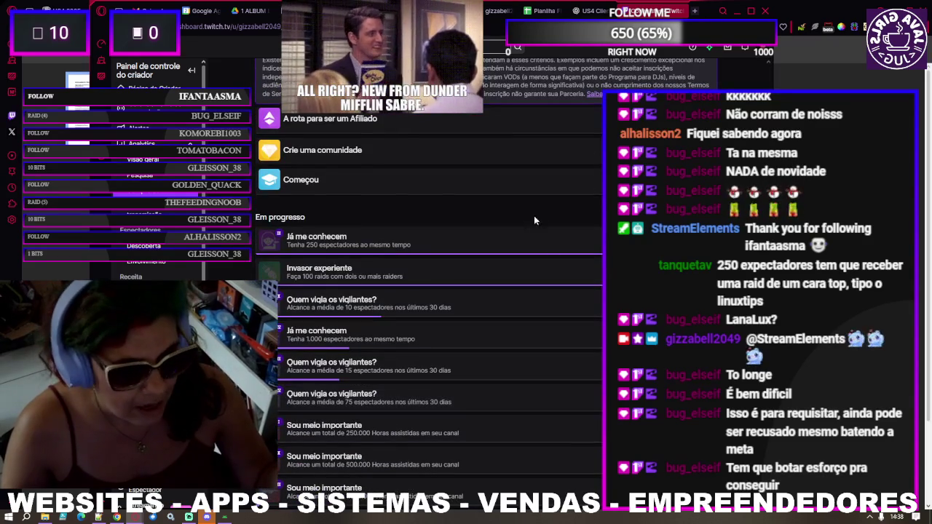
scroll(313, 247, down, 2)
scroll(306, 240, up, 1)
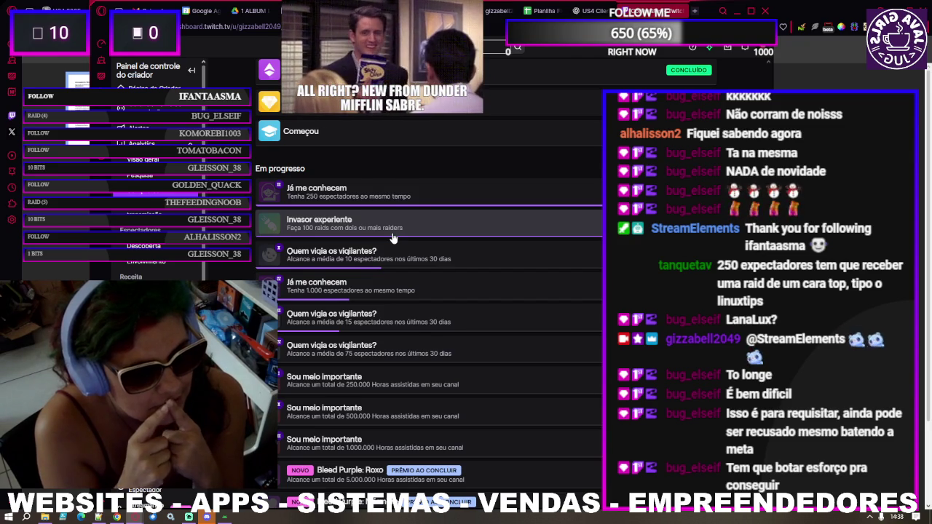
scroll(392, 238, down, 3)
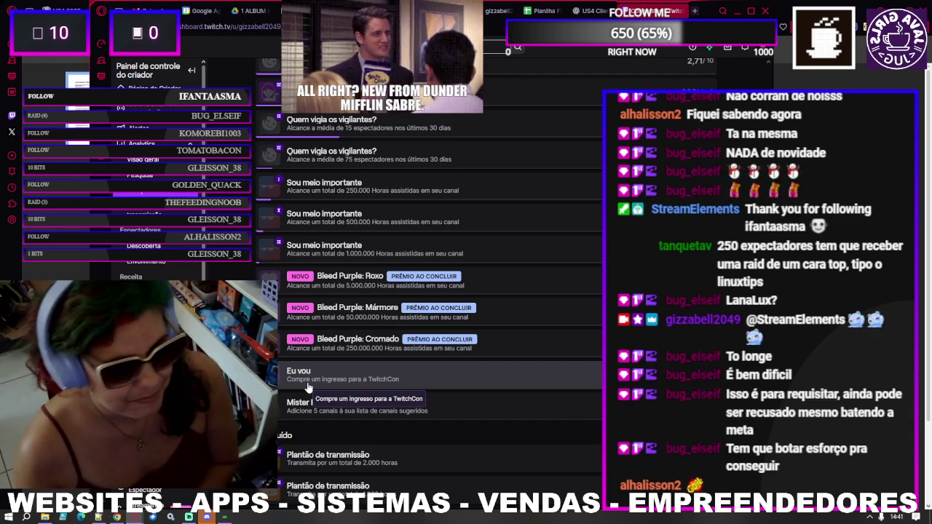
scroll(342, 386, down, 1)
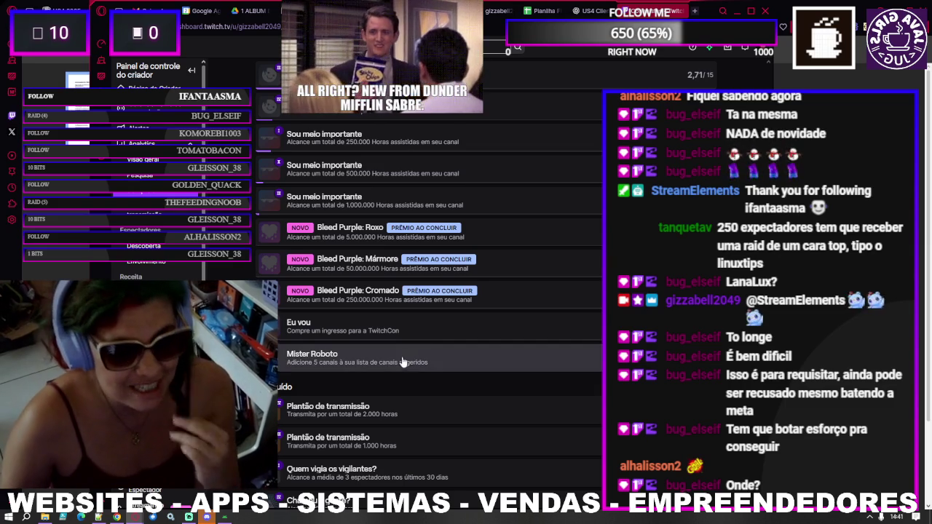
click(315, 335)
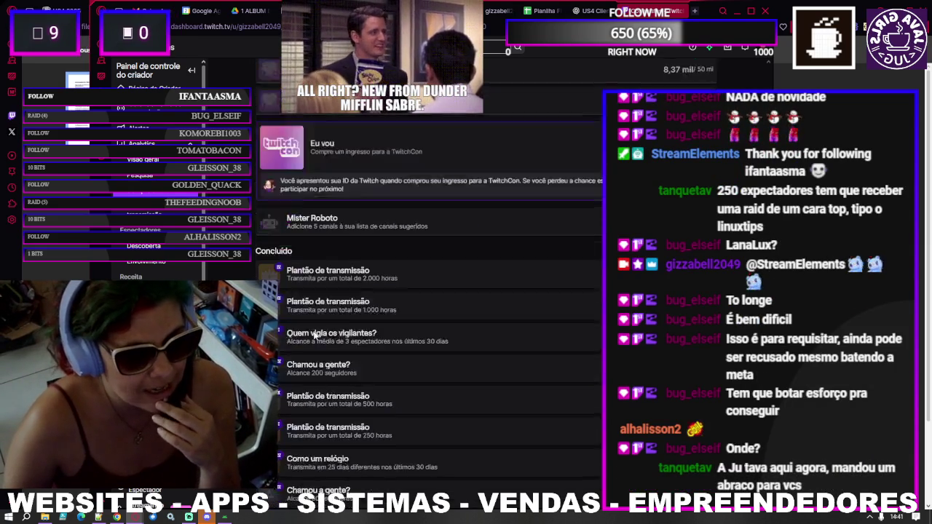
Step: Select the two-line TwitchCon notice, clear the selection, and collapse the 'Eu vou' row
scroll(301, 306, up, 2)
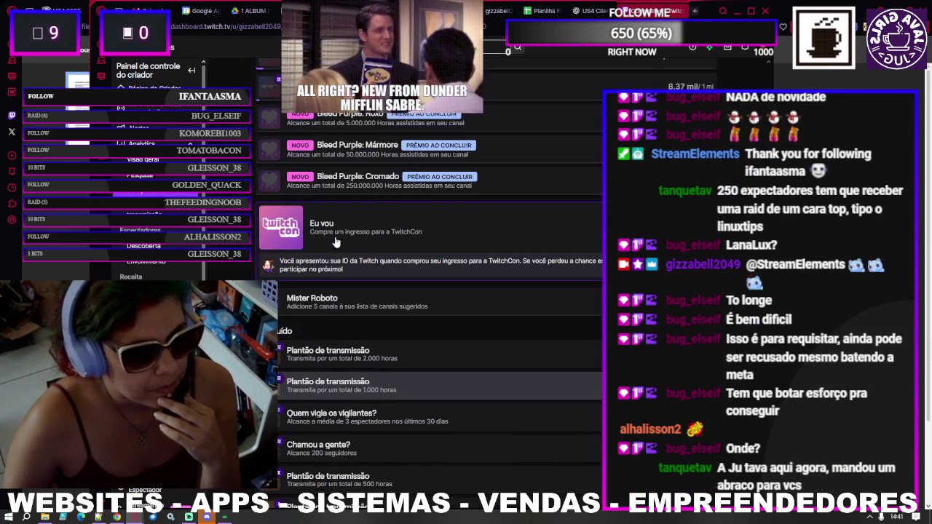
drag(278, 264, 604, 264)
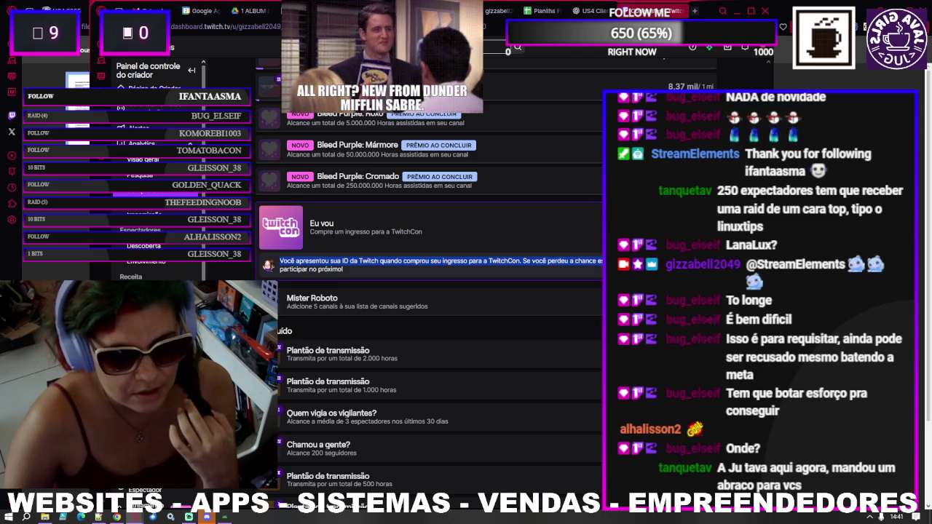
drag(604, 264, 344, 270)
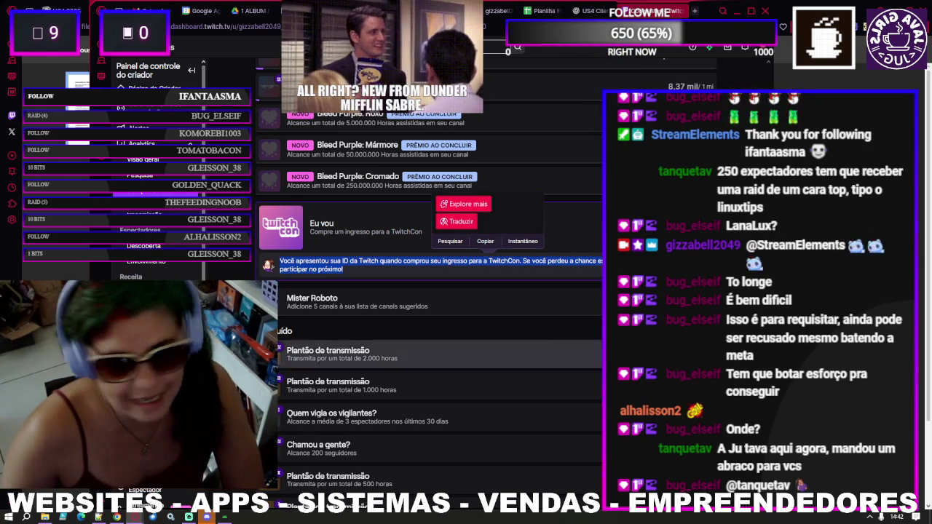
click(335, 268)
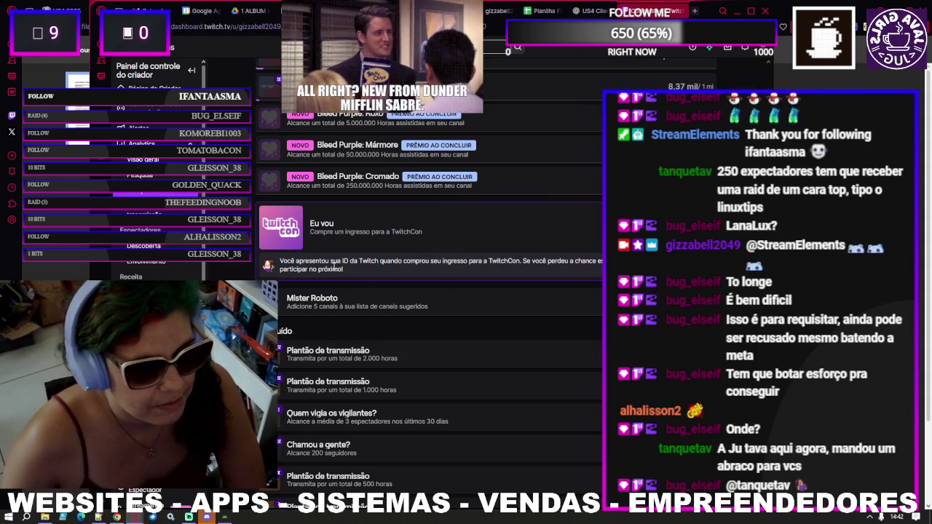
click(336, 227)
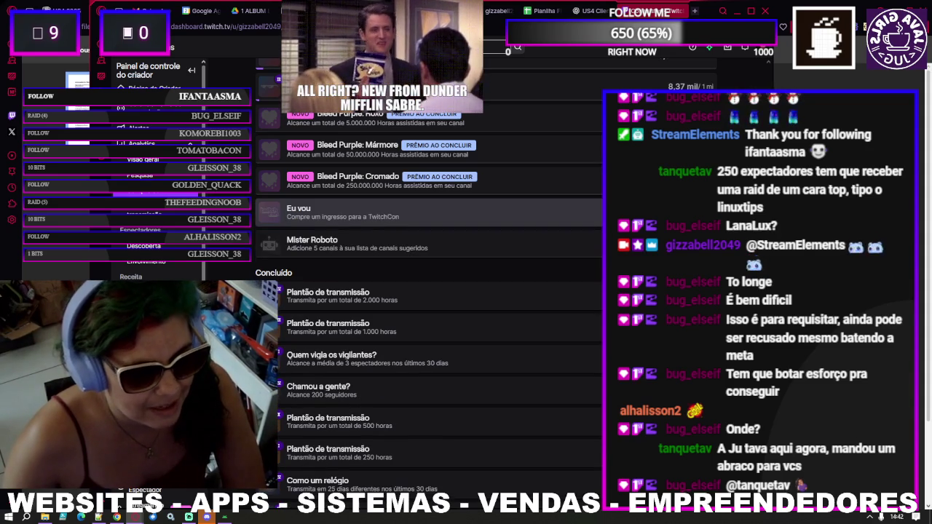
Step: Expand the 'Eu vou' achievement again so its TwitchCon ticket notice reappears
click(373, 217)
scroll(372, 217, up, 2)
scroll(357, 241, up, 1)
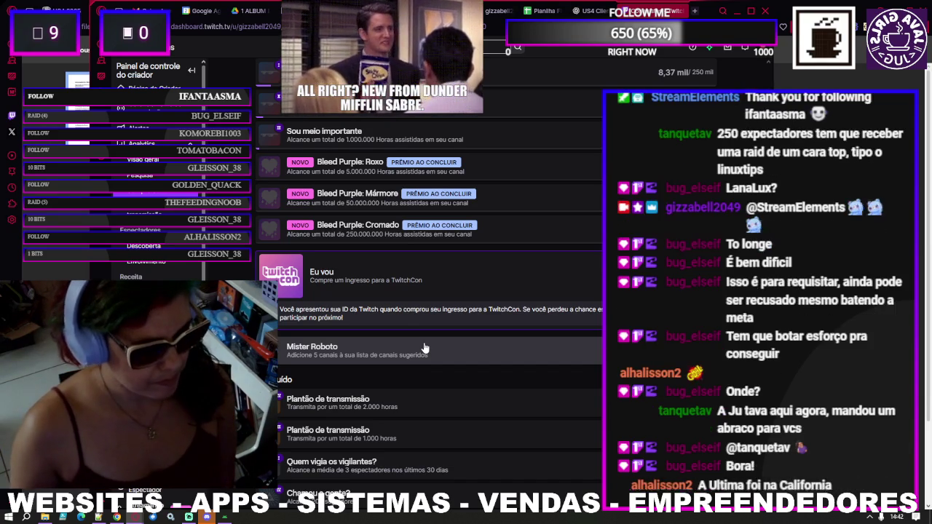
scroll(427, 345, down, 1)
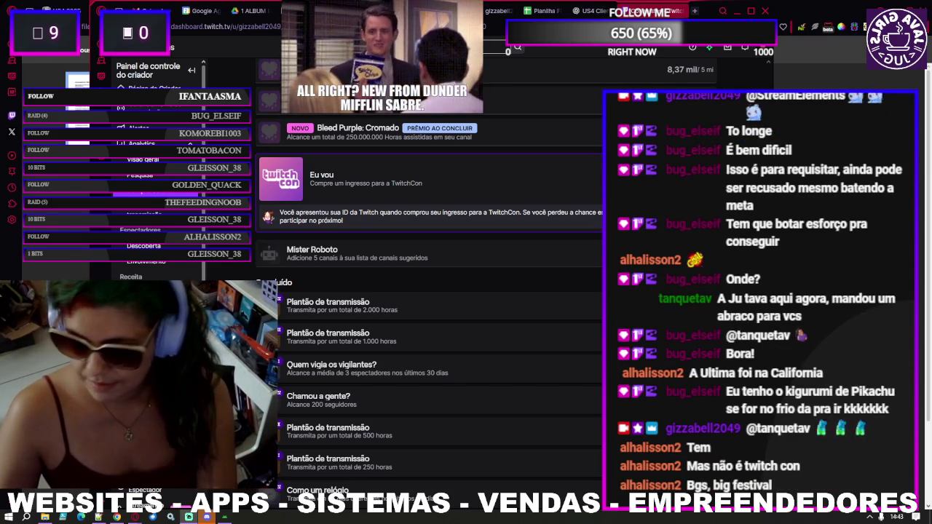
Step: Scroll through the in-progress achievements to the 'Bleed Purple' goals near 'Concluído'
scroll(330, 375, down, 1)
scroll(330, 375, down, 3)
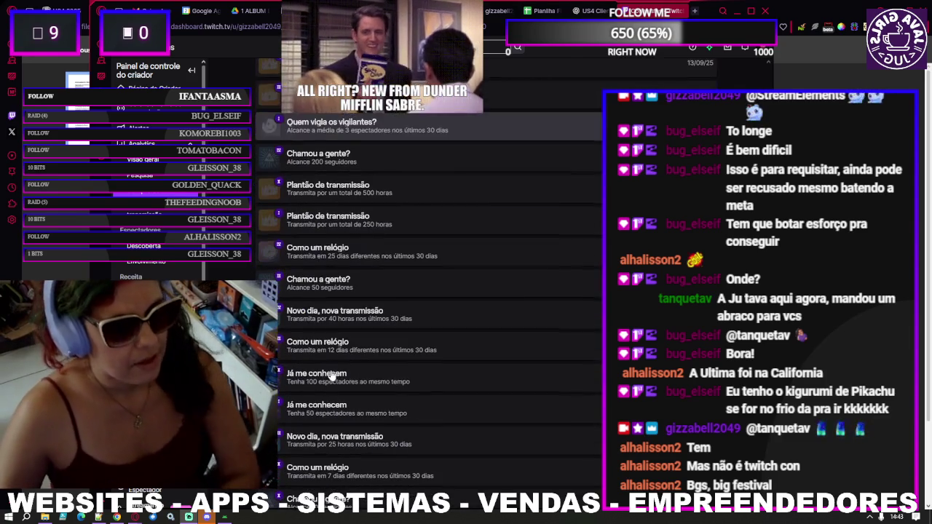
scroll(330, 373, up, 1)
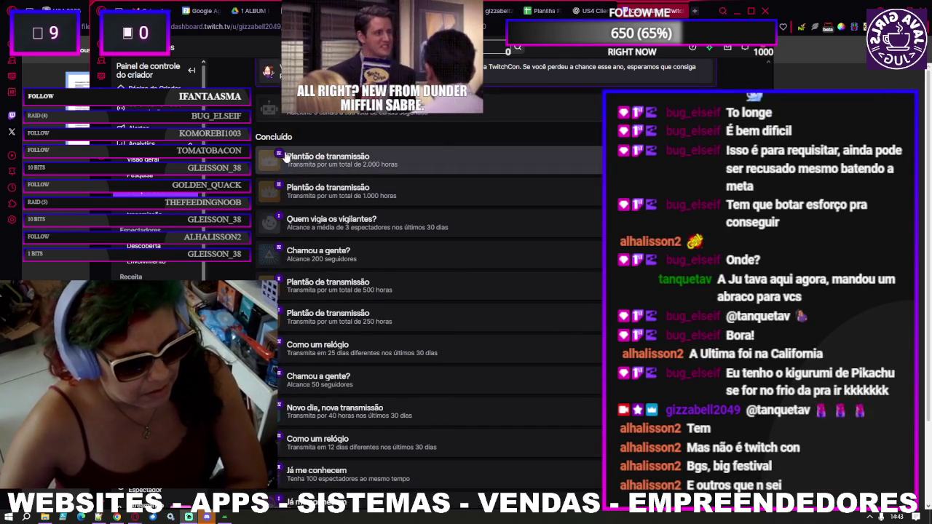
scroll(317, 175, up, 4)
scroll(317, 174, up, 3)
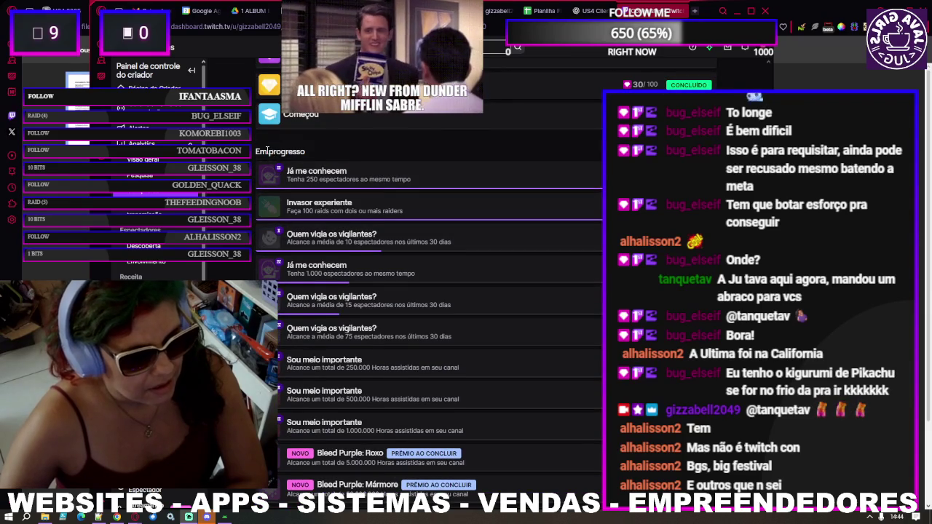
scroll(350, 134, down, 2)
scroll(448, 221, up, 3)
scroll(448, 220, up, 2)
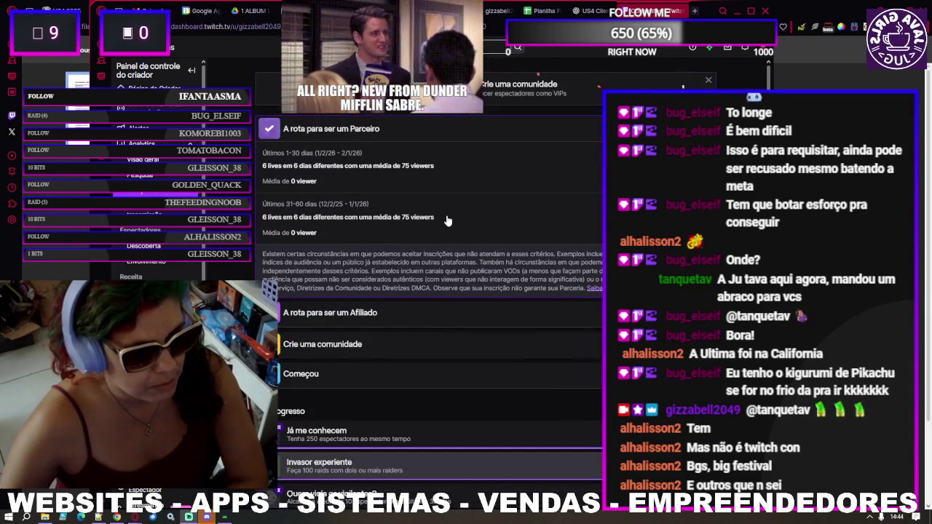
scroll(448, 221, down, 5)
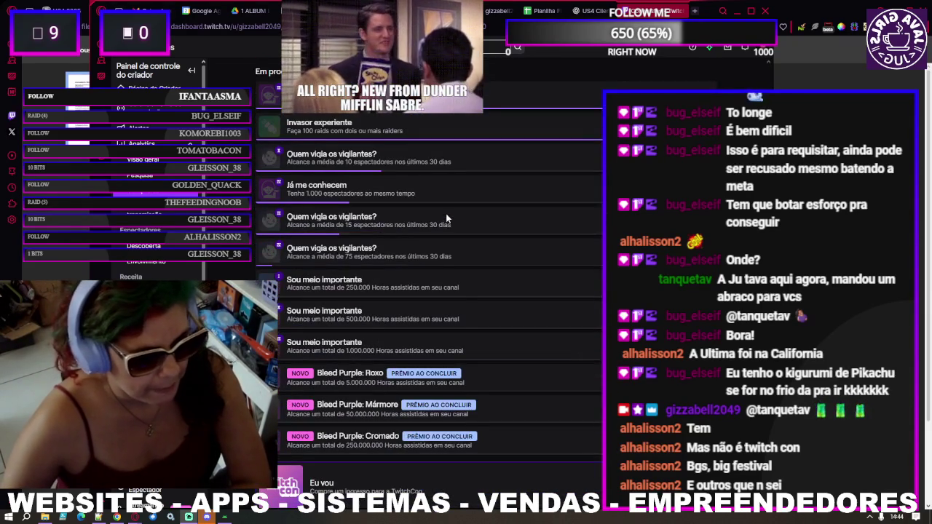
scroll(446, 214, up, 1)
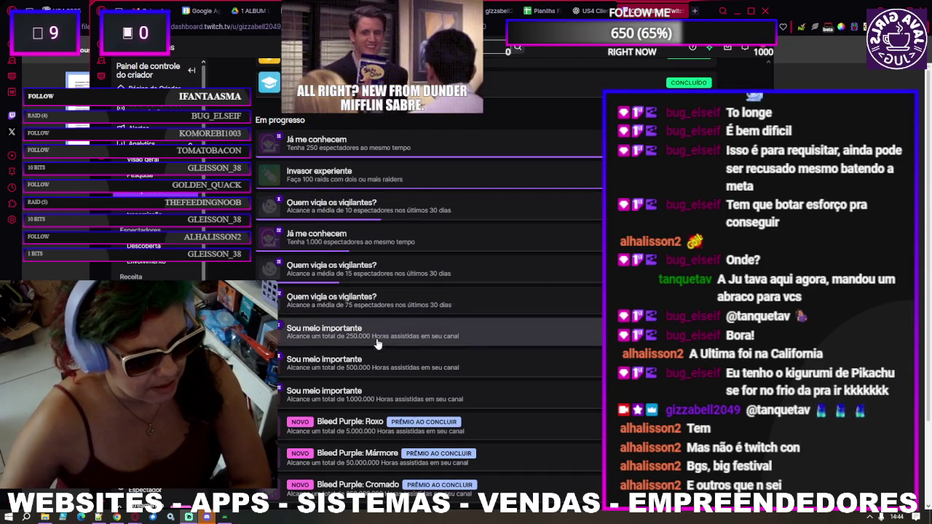
scroll(388, 368, down, 3)
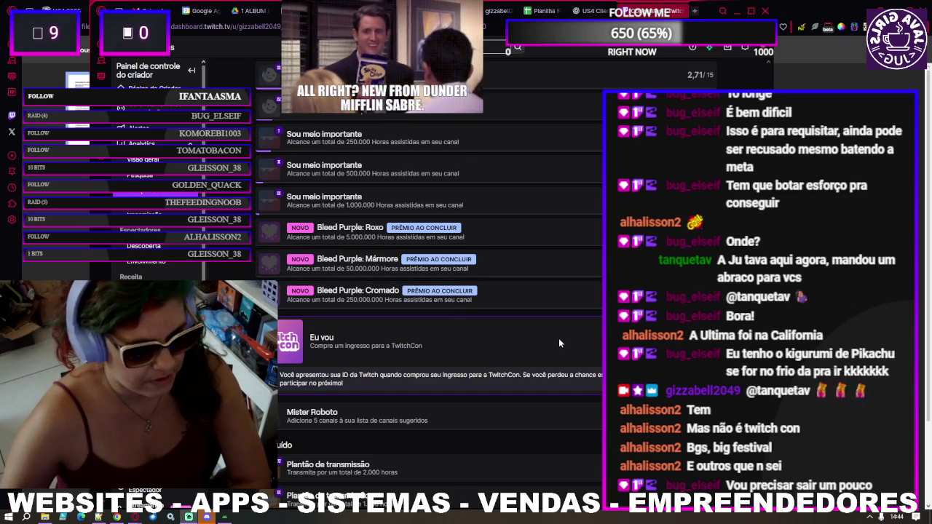
scroll(556, 338, down, 3)
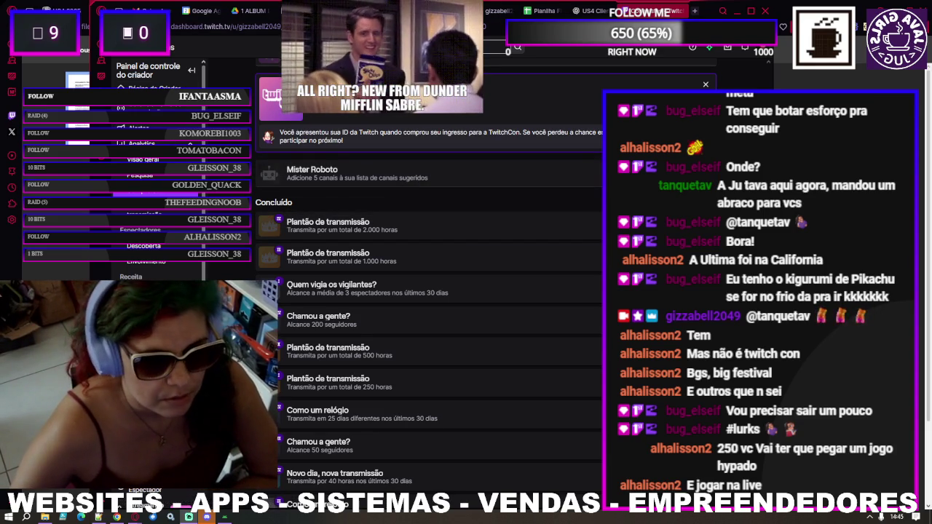
Step: Collapse the dashboard sidebar to icons, then go to your own channel from the account menu
scroll(430, 292, up, 10)
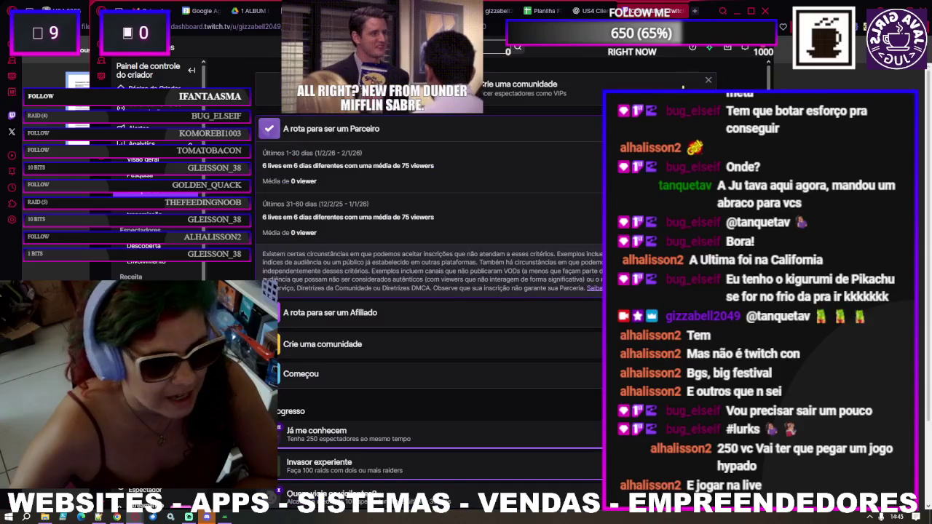
click(191, 70)
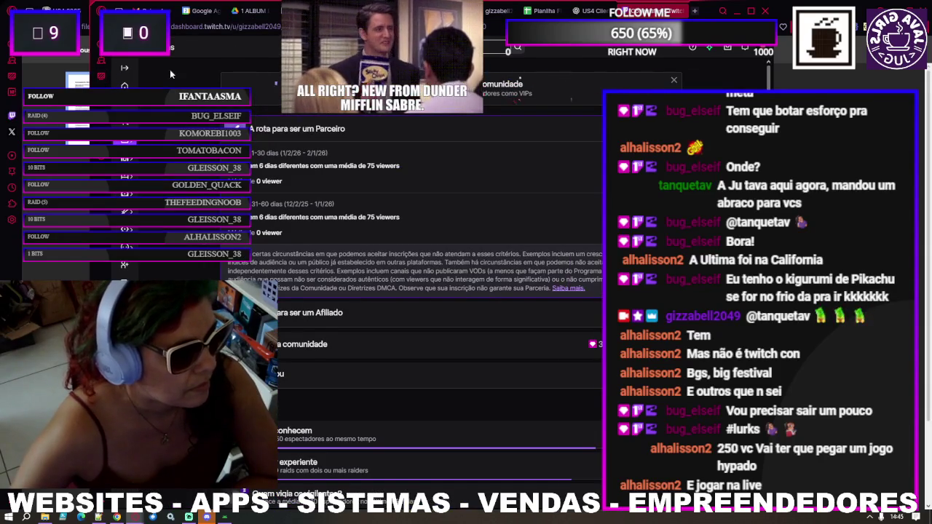
click(127, 70)
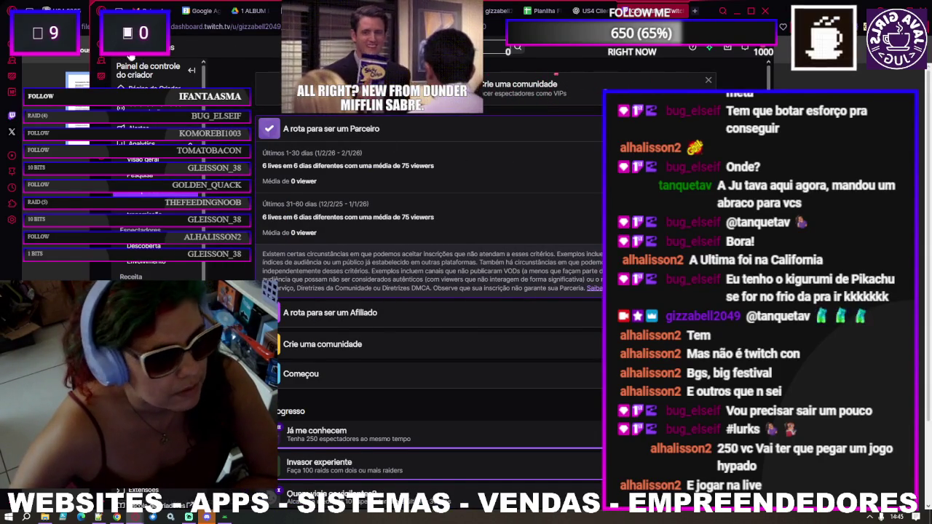
click(125, 58)
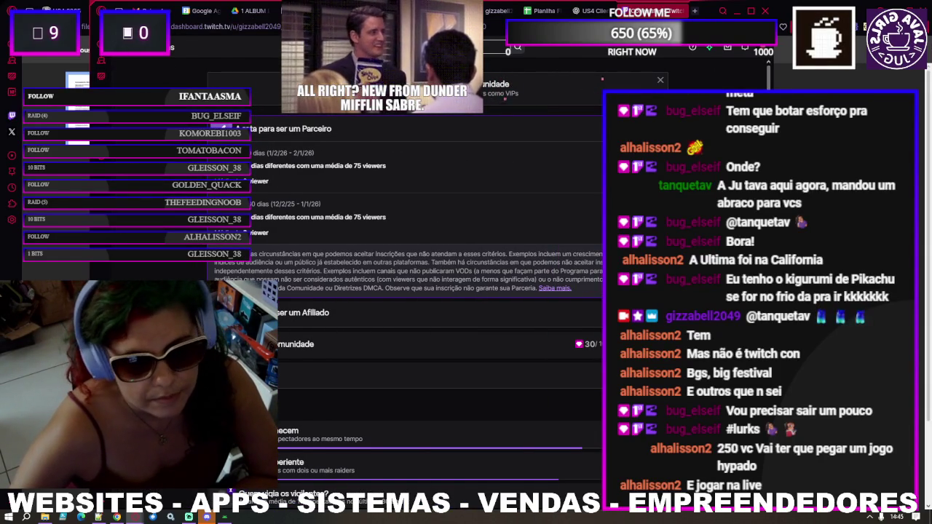
click(744, 48)
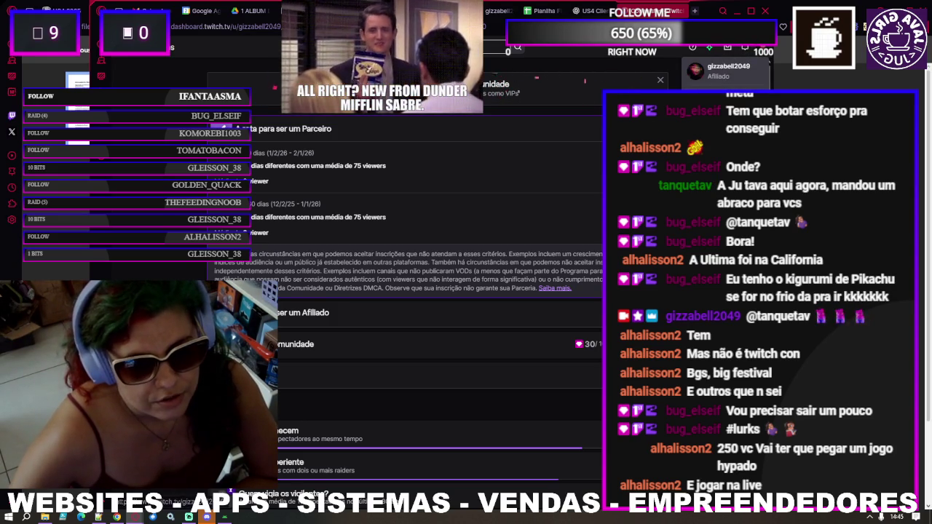
click(728, 70)
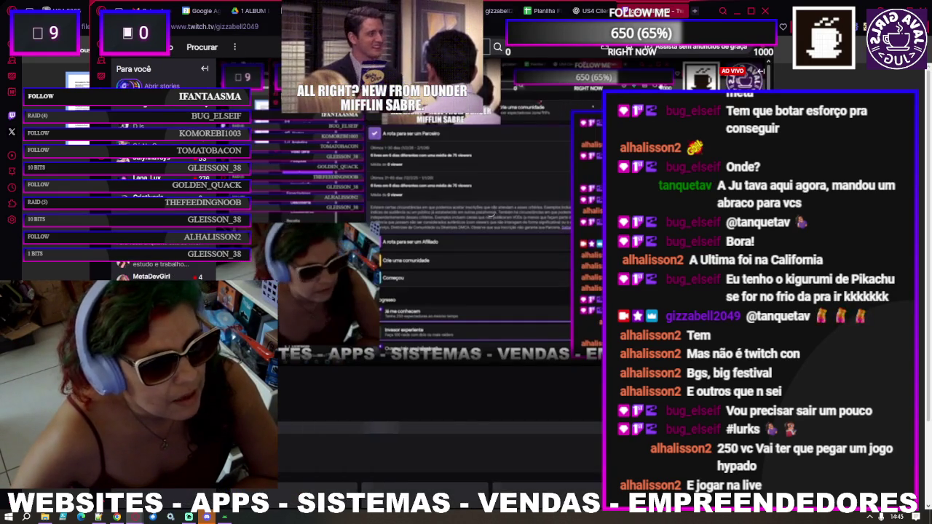
Step: Watch a followed game-dev streamer's live channel, reposition the browser window, then close the Twitch tab
click(145, 177)
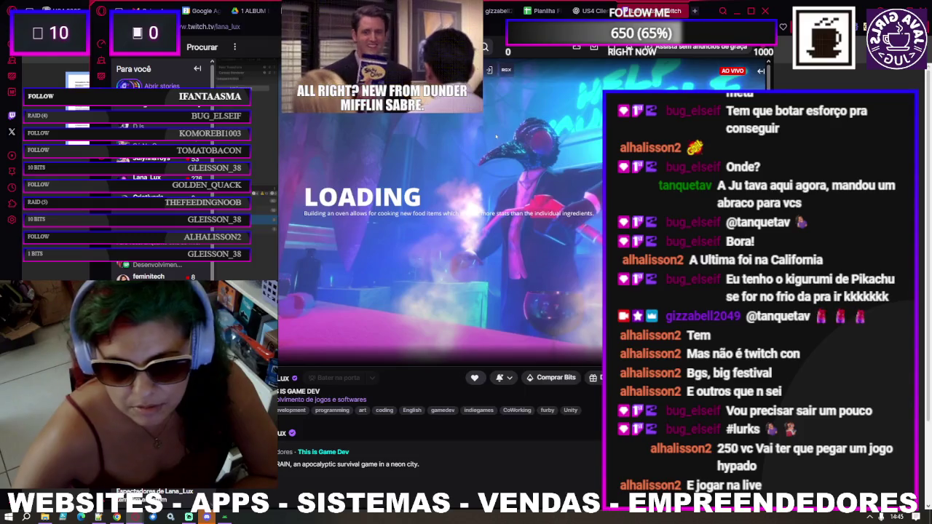
double_click(705, 13)
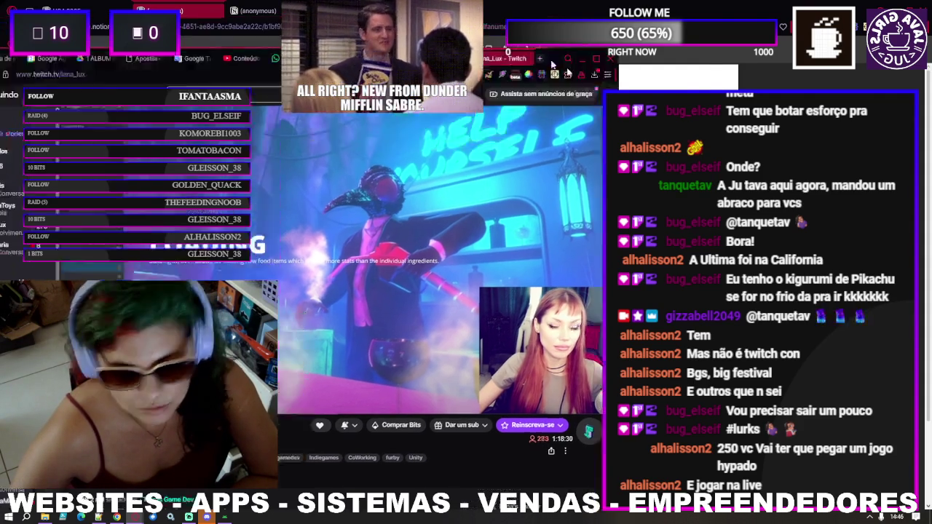
double_click(674, 78)
drag(674, 77, 620, 52)
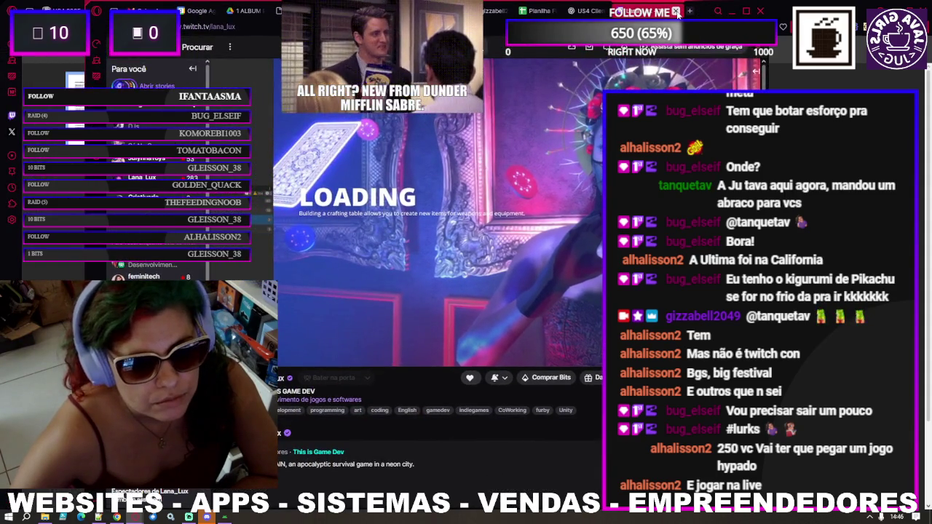
click(676, 12)
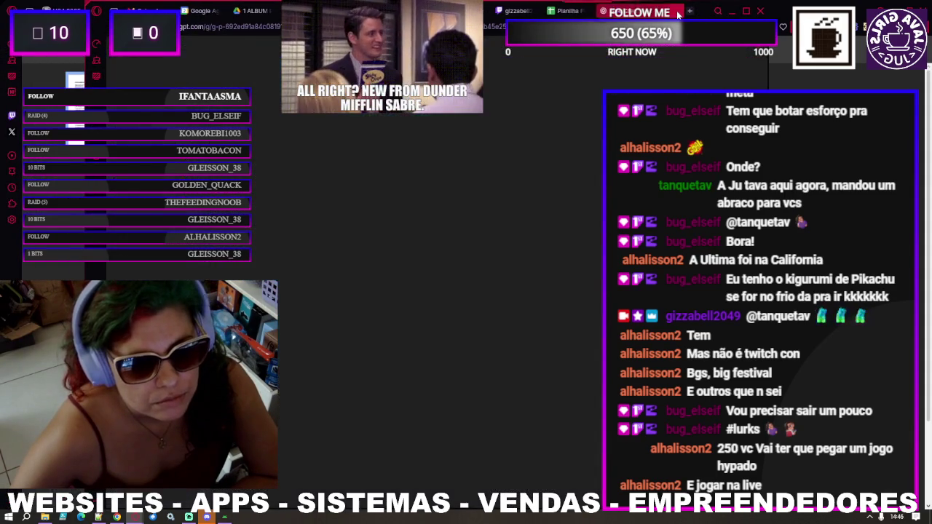
Step: Bring up the ChatGPT tab with the 'Documento Técnico Oficial' on US4 systems and alphanumeric CNPJ
double_click(697, 14)
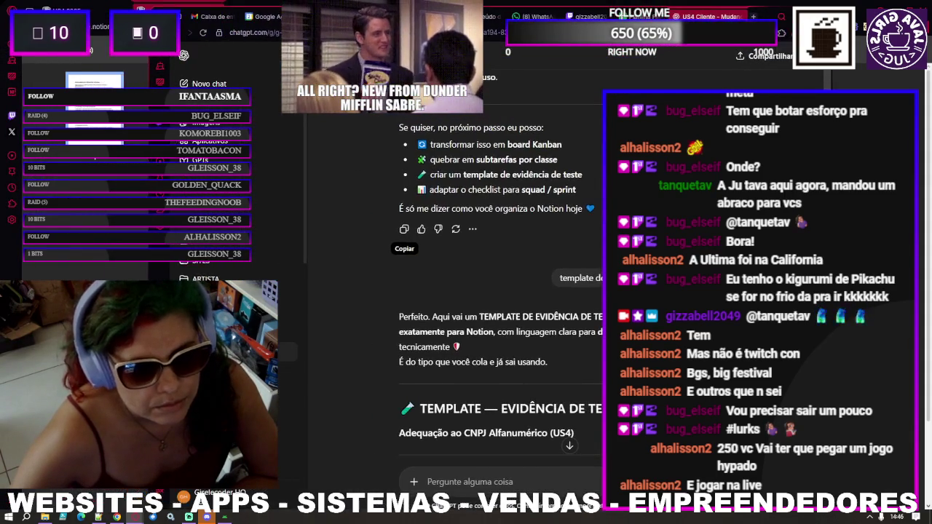
key(ctrl+Tab)
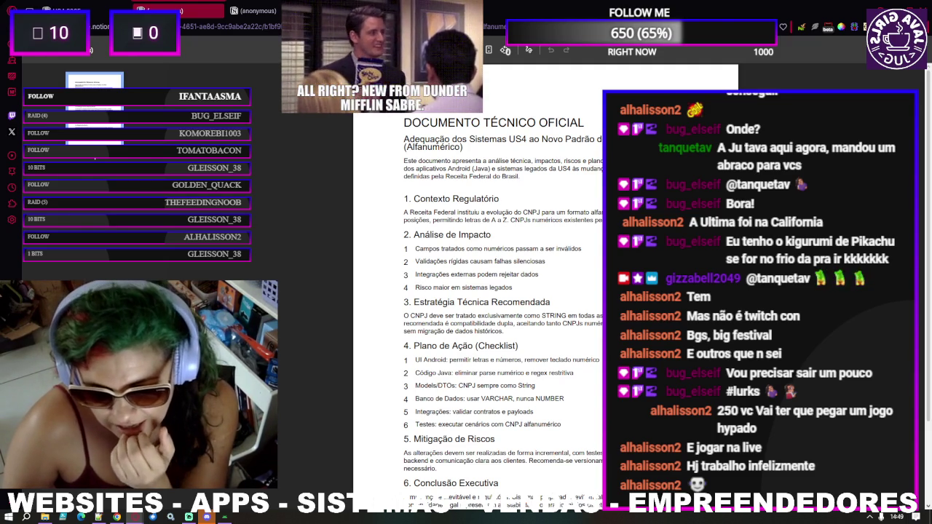
key(alt+Tab)
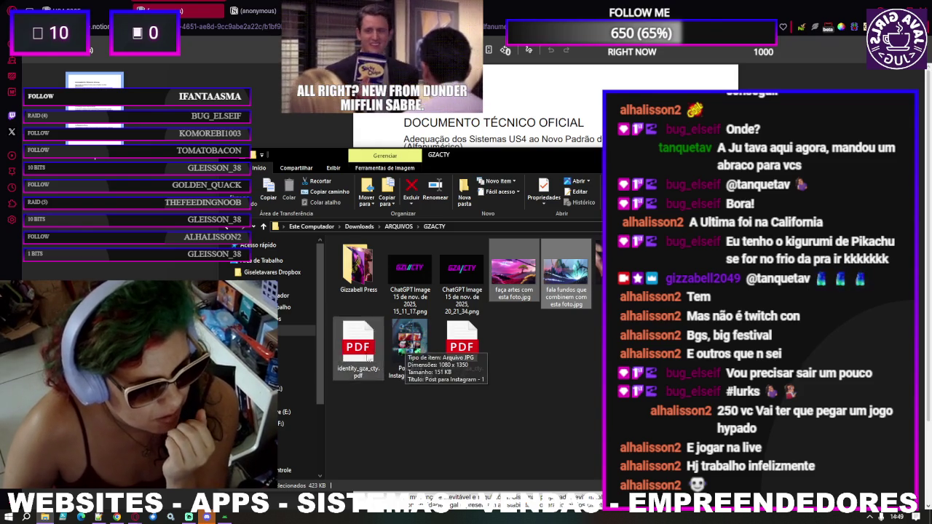
Step: Go back to Downloads and open braba_music.jpg from the 'Semana passada' group
key(BackSpace)
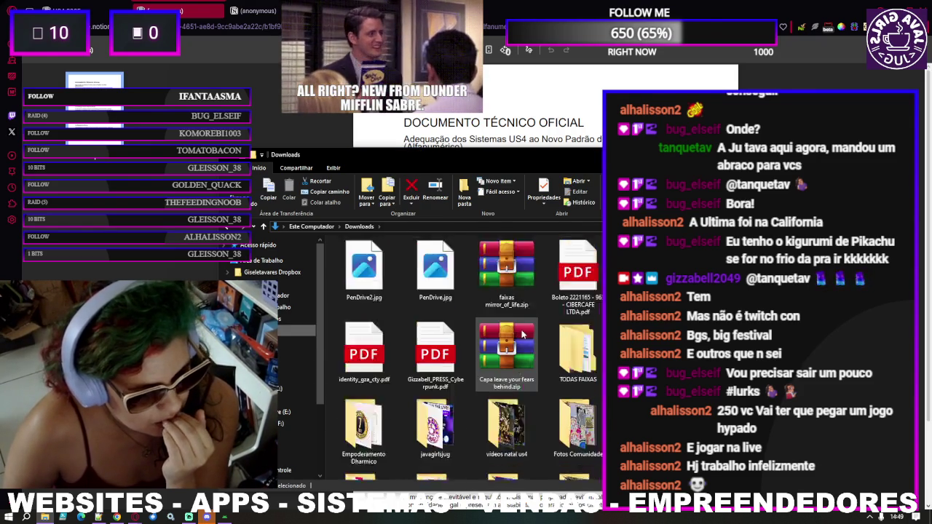
scroll(522, 334, up, 5)
scroll(521, 333, up, 5)
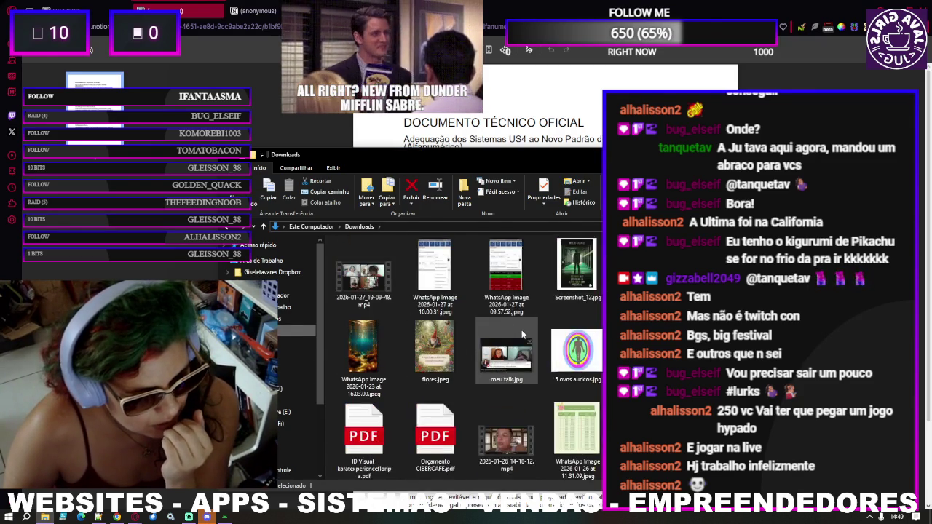
scroll(521, 334, up, 5)
double_click(587, 364)
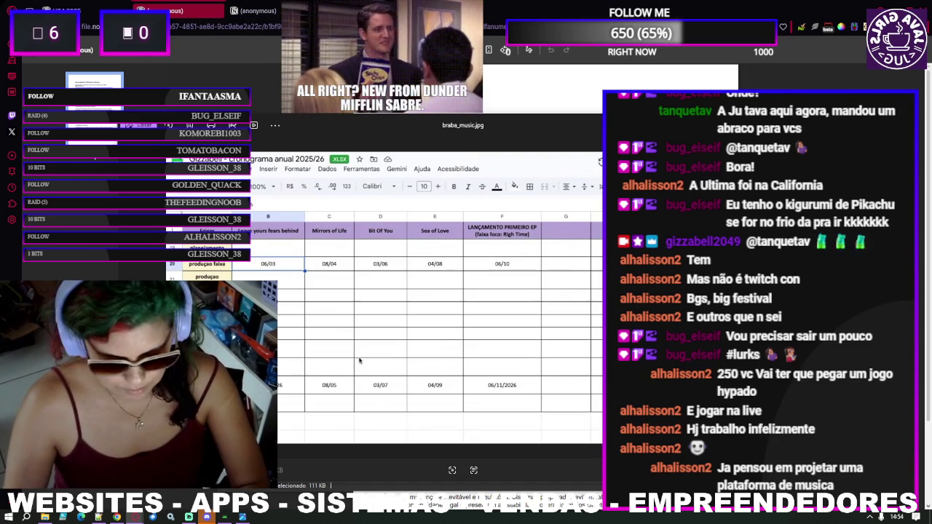
Step: Keep the braba_music.jpg release schedule, with 'Sea of Love' on 04/08, on screen in Photos
key(super+shift+s)
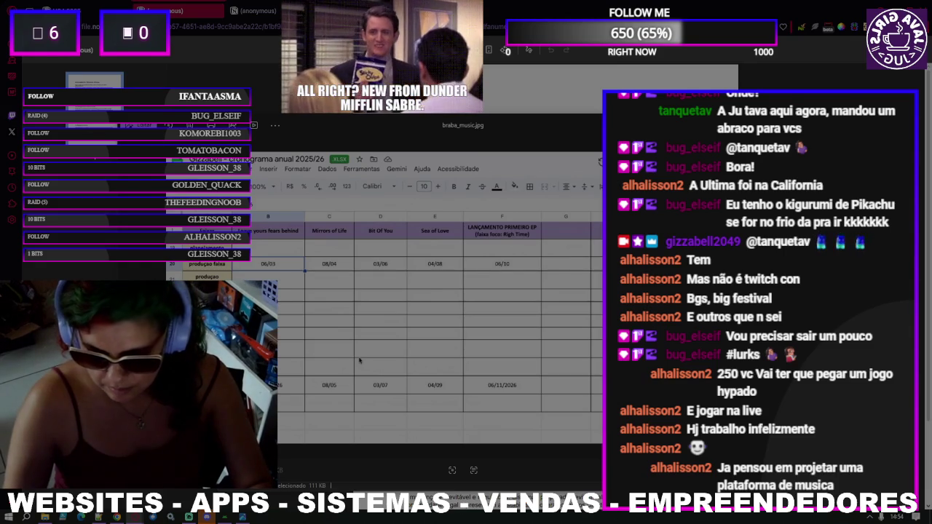
key(Escape)
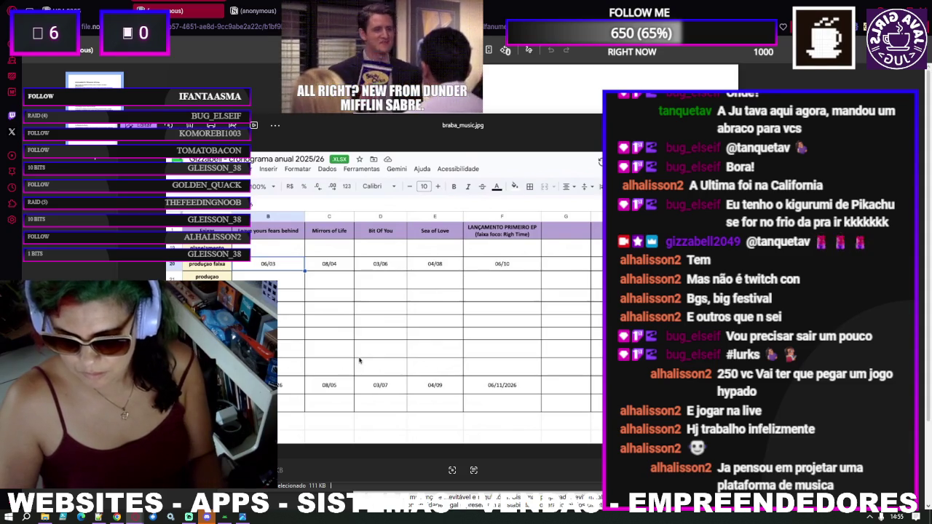
key(super+shift+s)
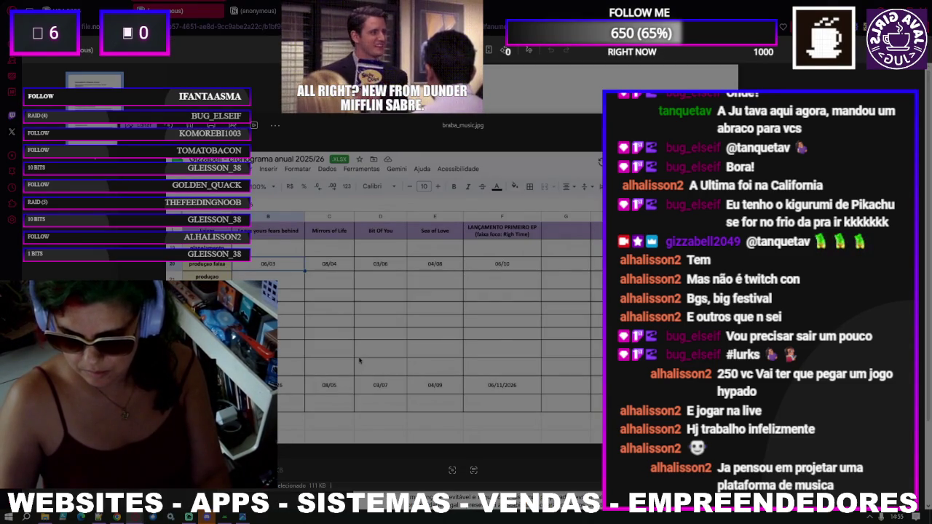
key(Escape)
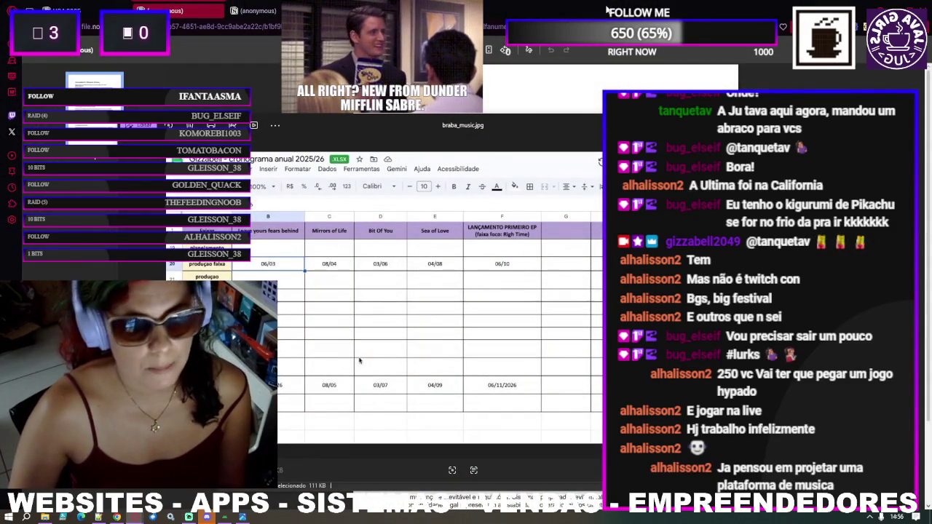
Step: Reposition the Photos window and image, then screenshot the release schedule area
drag(530, 128, 517, 127)
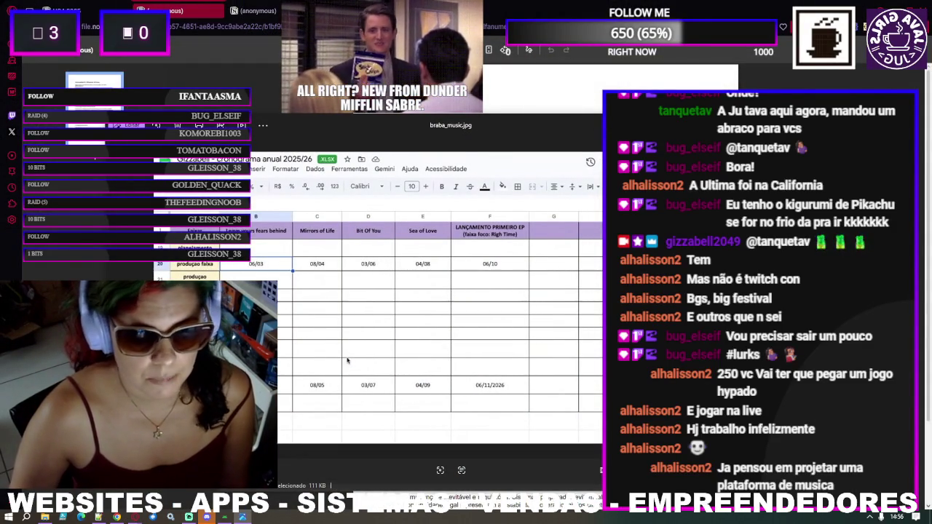
drag(348, 360, 362, 318)
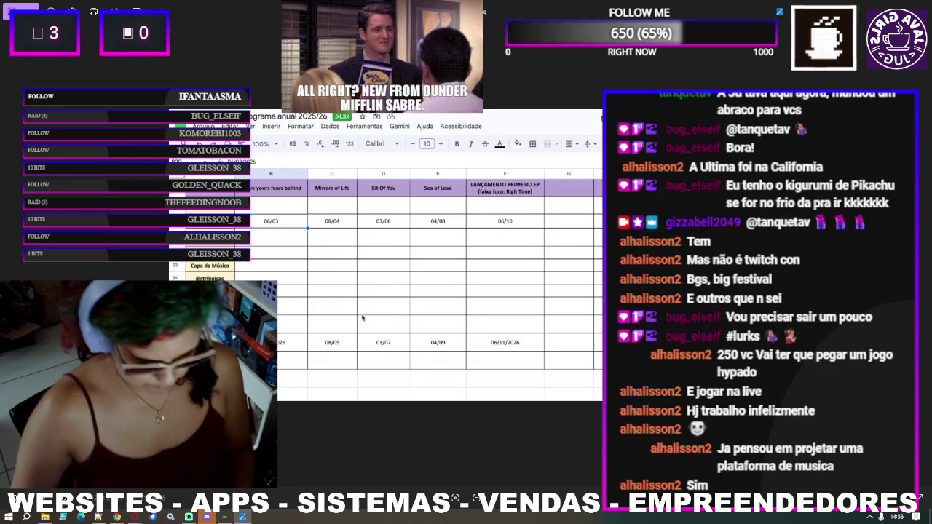
key(Print)
mouse_move(157, 93)
mouse_down()
mouse_move(562, 398)
mouse_move(552, 382)
mouse_move(580, 420)
mouse_move(564, 412)
mouse_up()
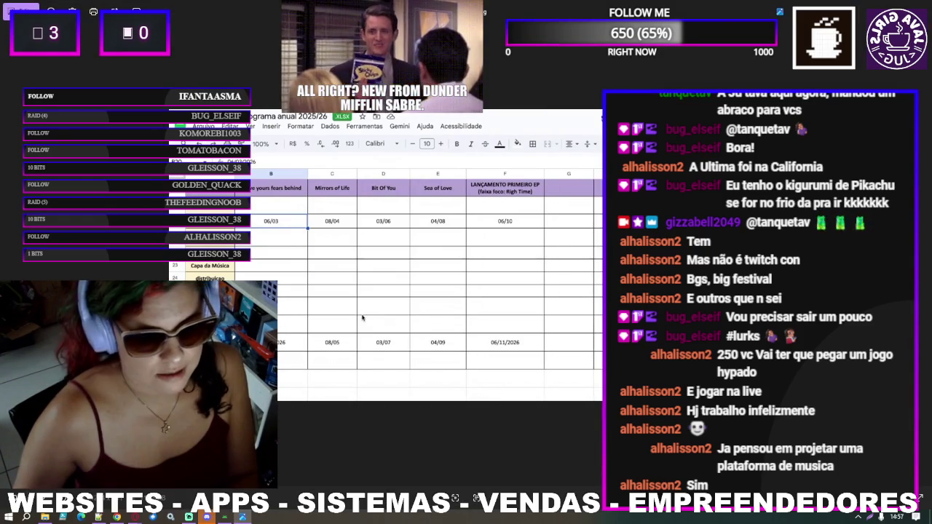
click(530, 428)
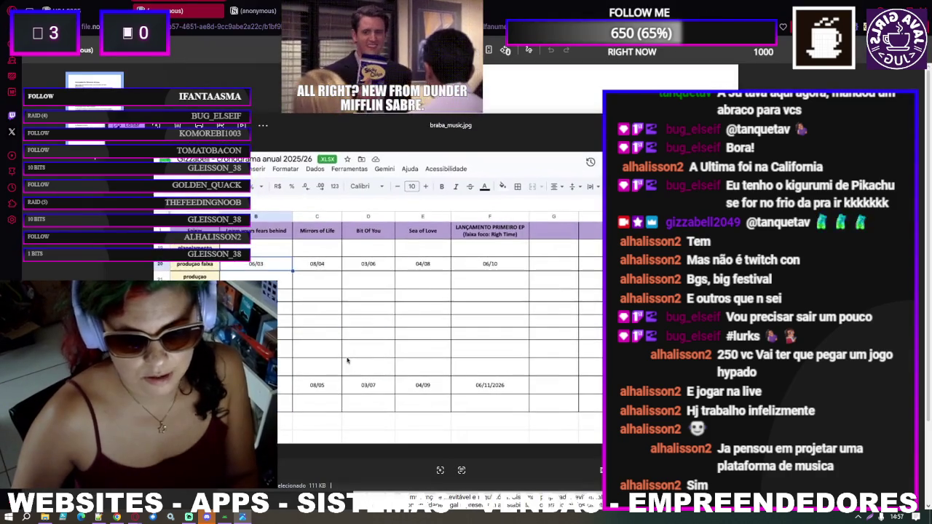
Step: Close the braba_music.jpg viewer and the Downloads window, returning to the technical document
key(Escape)
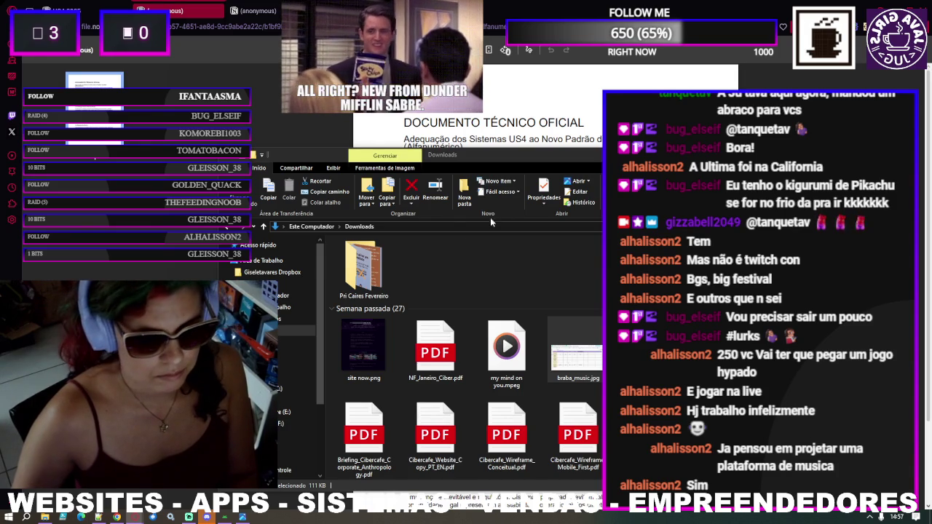
key(alt+F4)
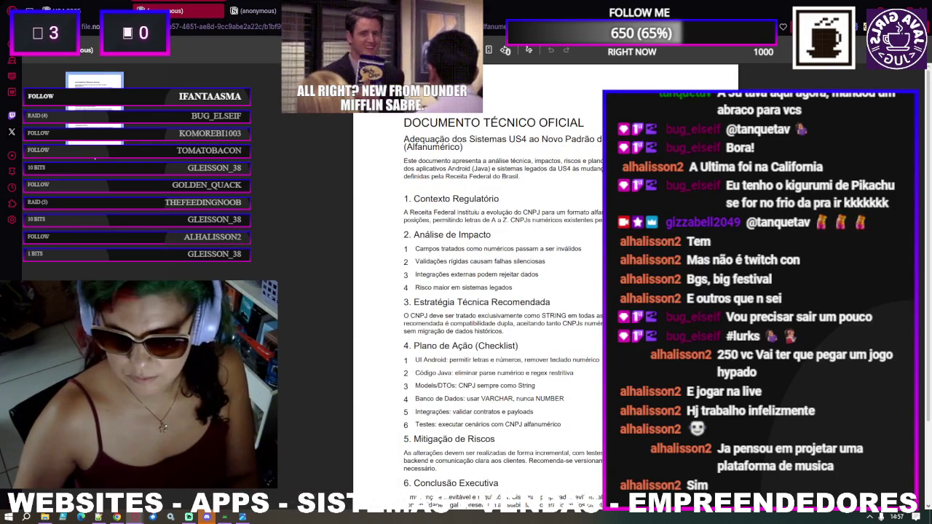